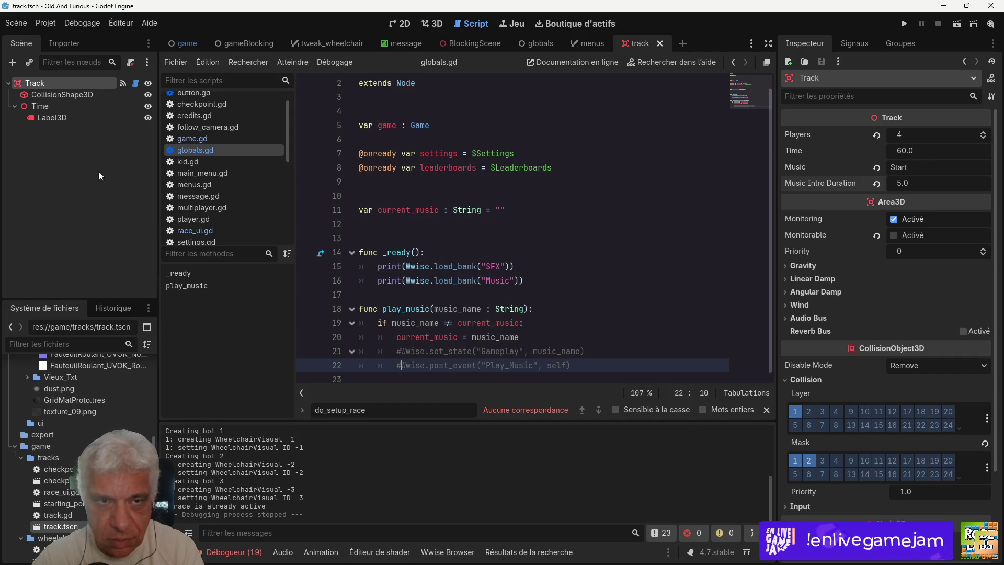
# Step: Add an input action named 'pouet' in the project settings' Contrôles input map
pyautogui.scroll(15, 89, 508)
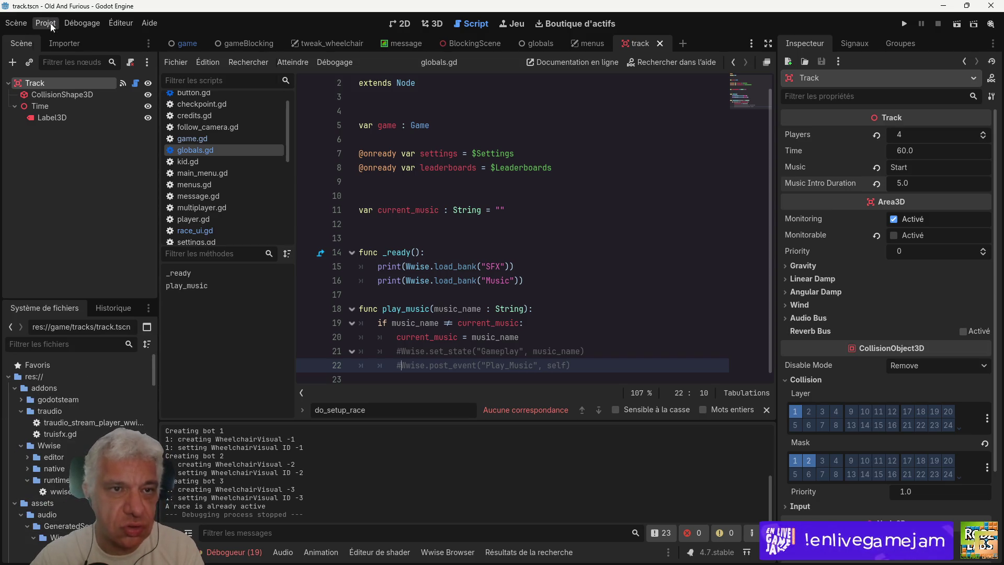
pyautogui.click(65, 23)
pyautogui.moveTo(39, 20)
pyautogui.click(42, 40)
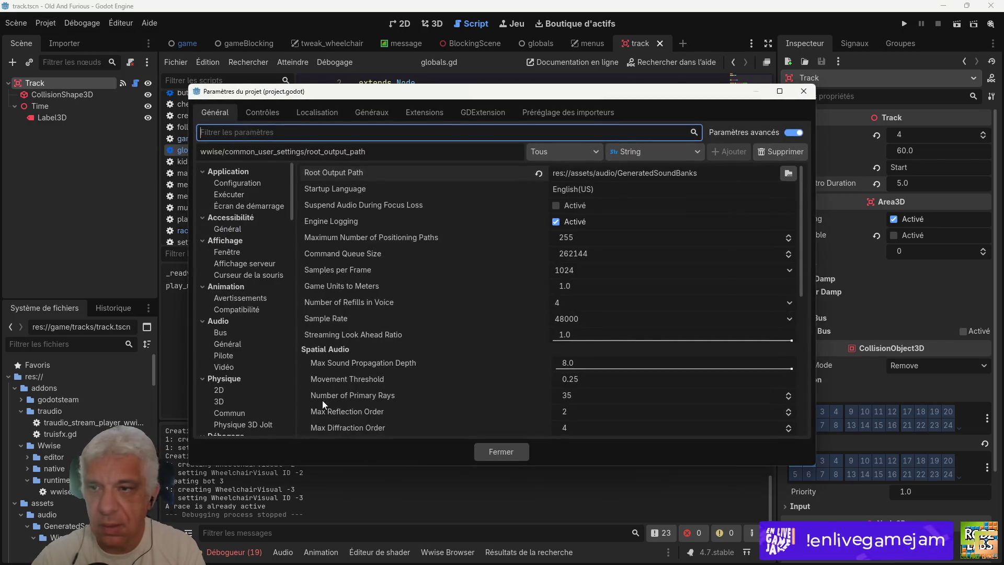
pyautogui.click(263, 112)
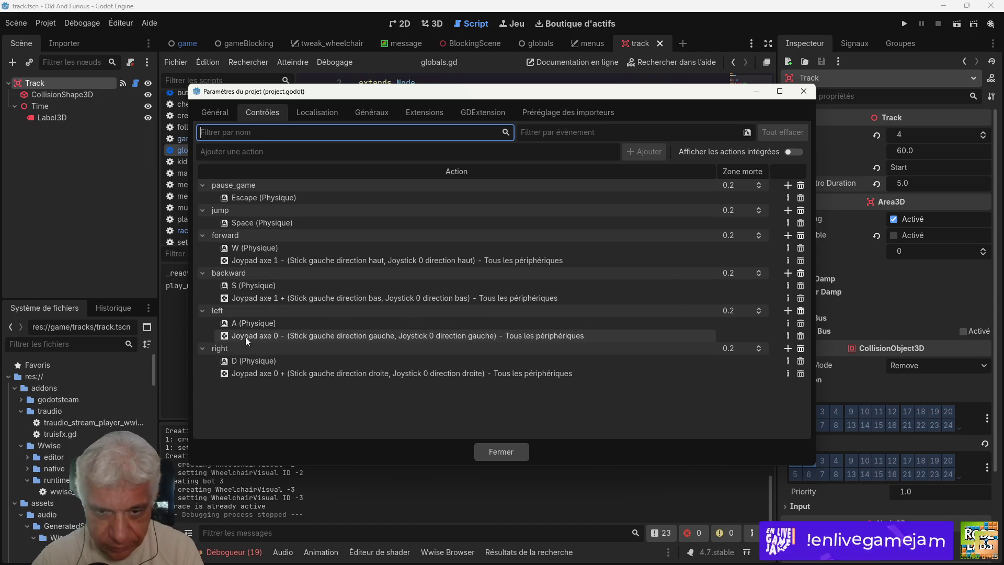
pyautogui.click(314, 149)
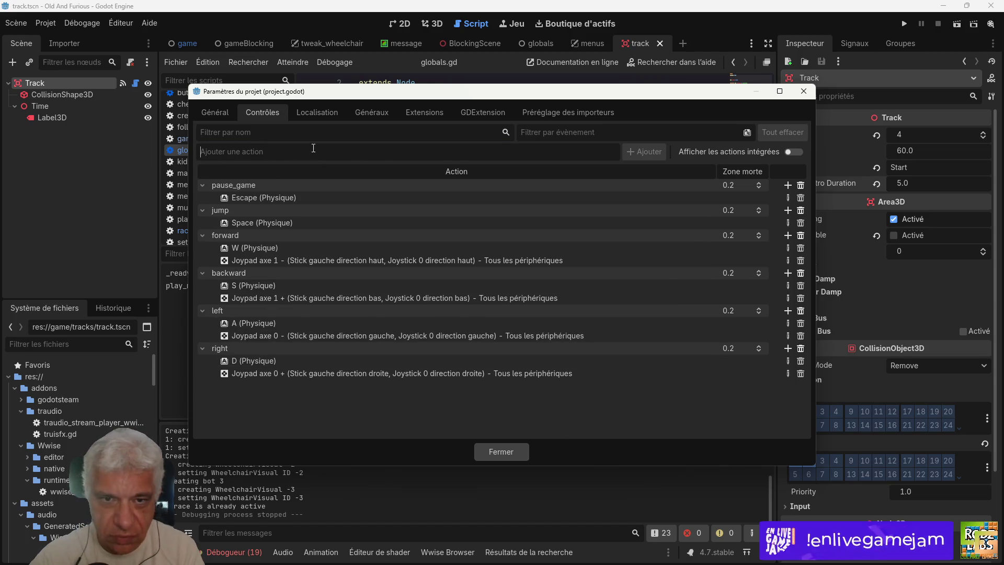
pyautogui.write('pouet')
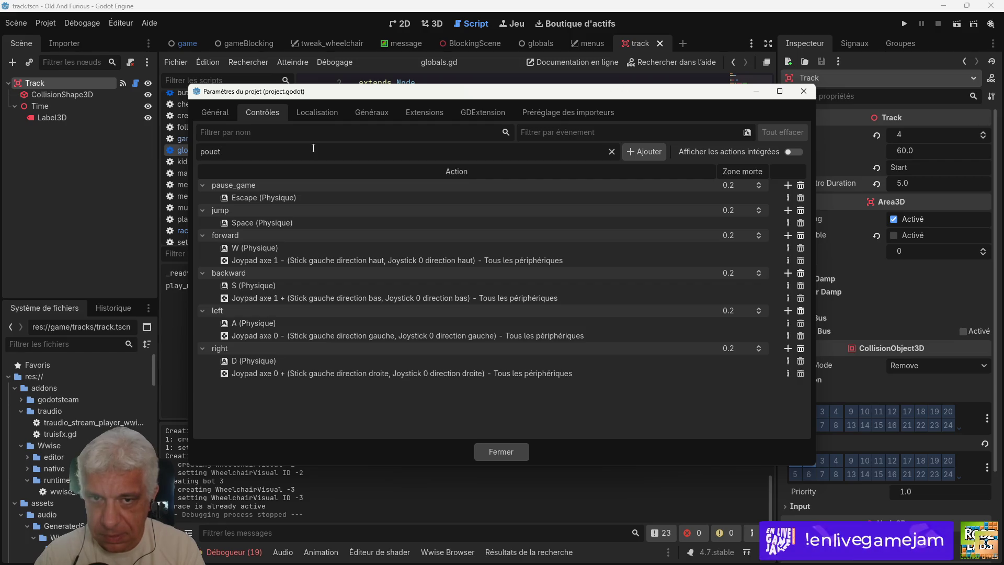
pyautogui.press('Return')
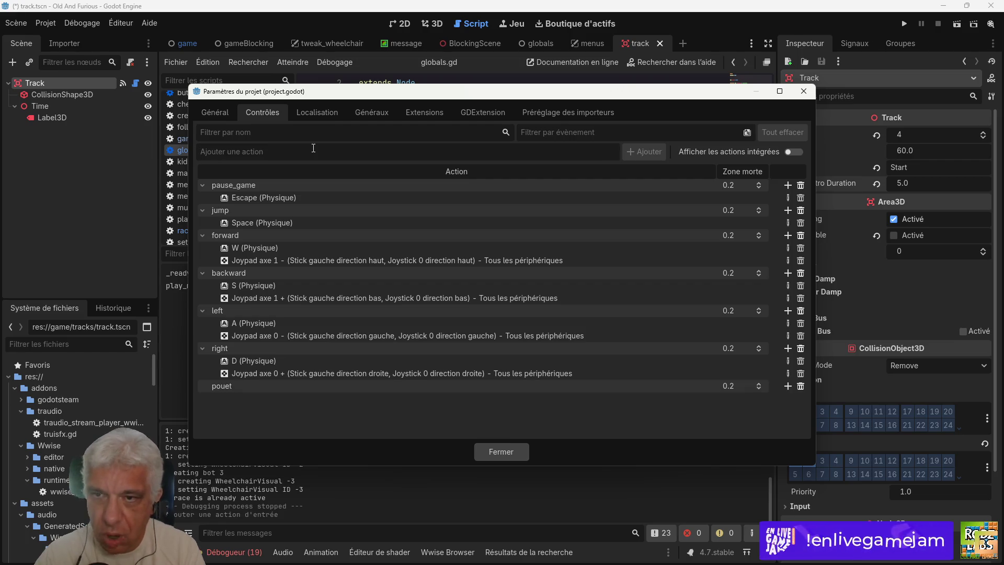
# Step: Bind pouet to the F key and joystick button 0, then close the project settings
pyautogui.click(788, 387)
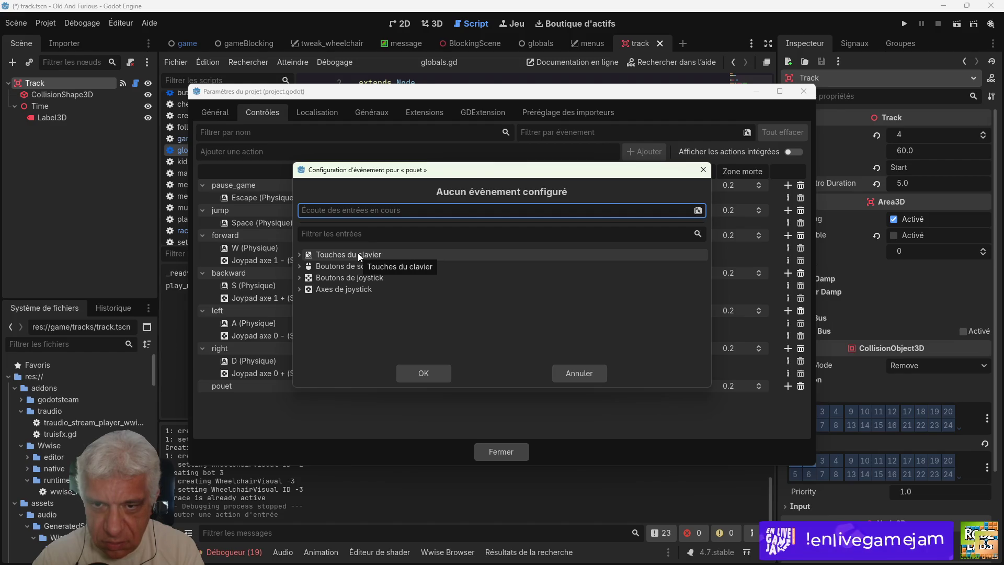
pyautogui.press('f')
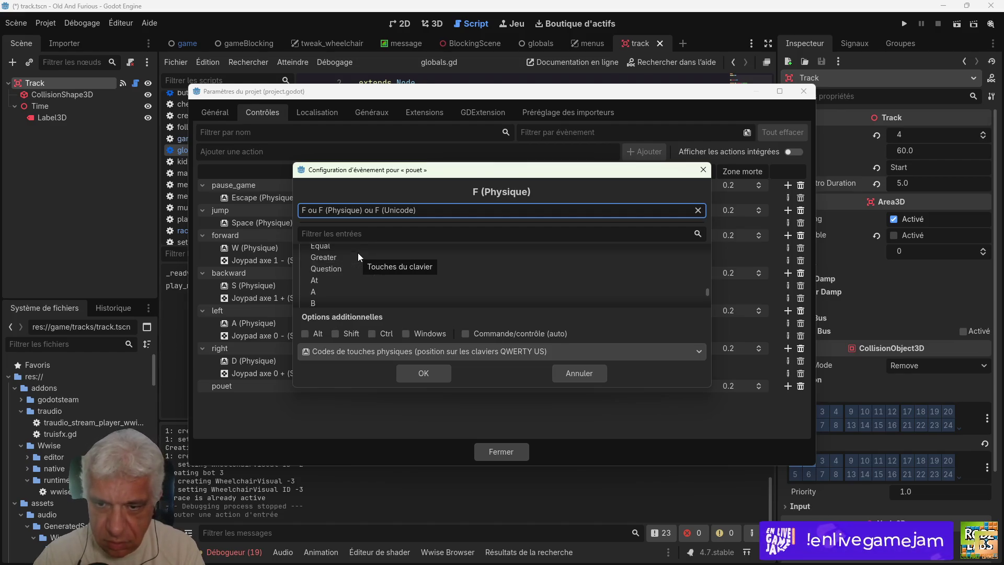
pyautogui.click(430, 374)
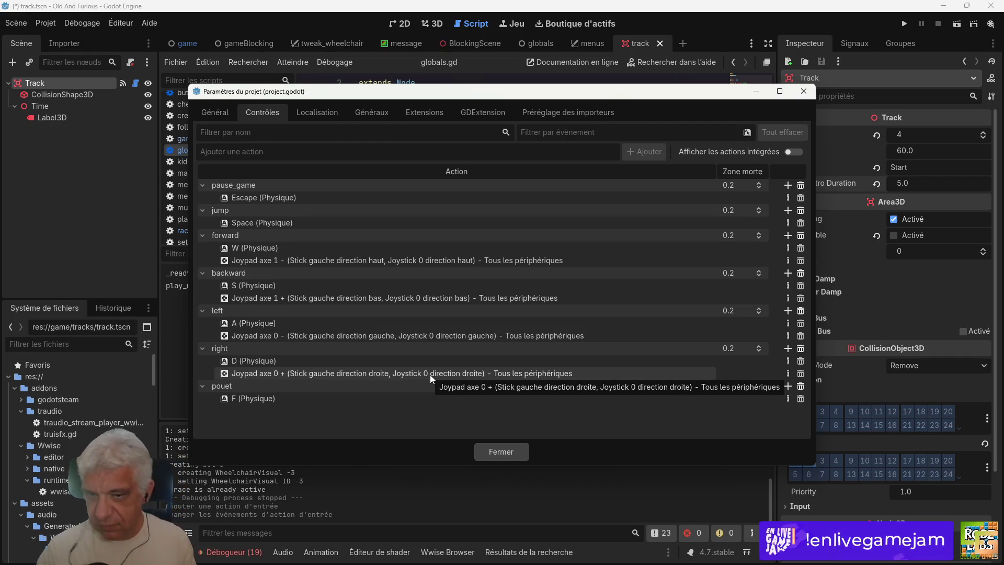
pyautogui.click(789, 386)
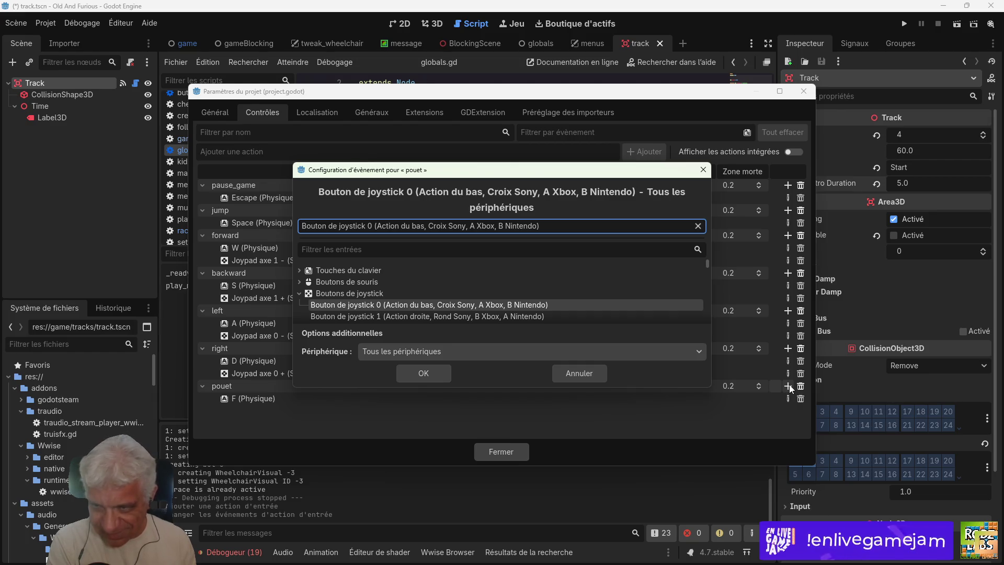
pyautogui.click(428, 369)
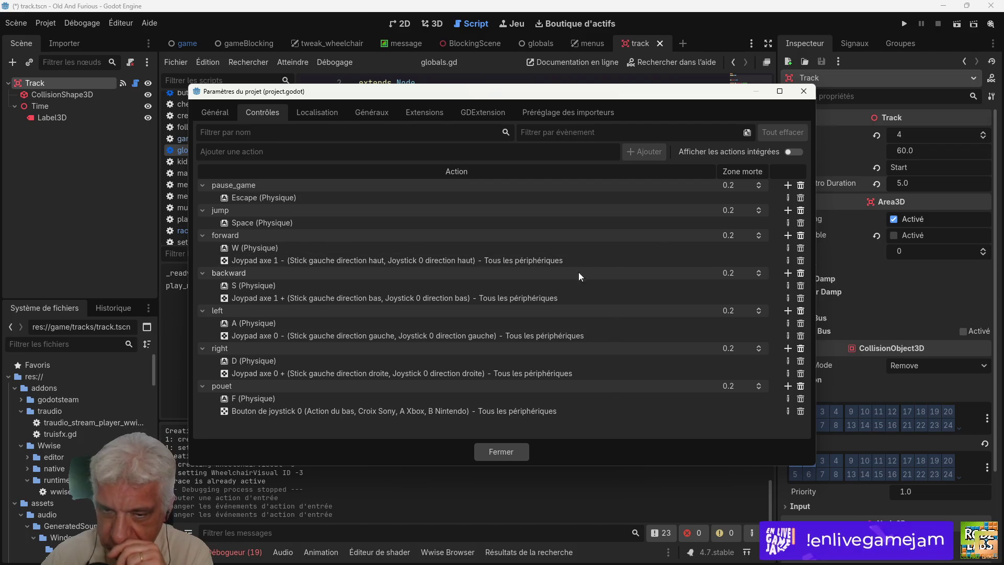
pyautogui.click(497, 451)
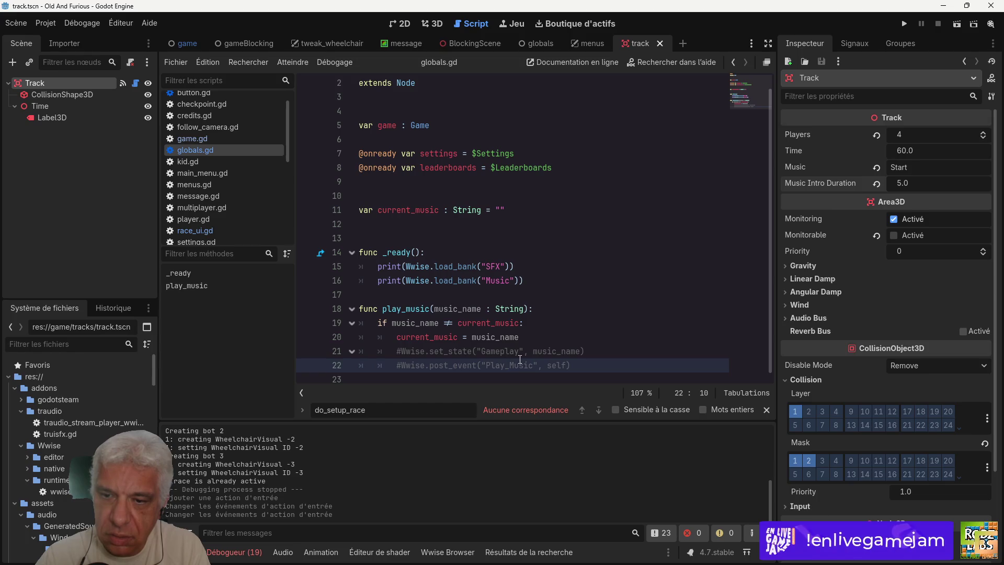
# Step: Open game.gd, search for 'input' to reach player_input, and place the caret at the end of line 201
pyautogui.scroll(1, 209, 226)
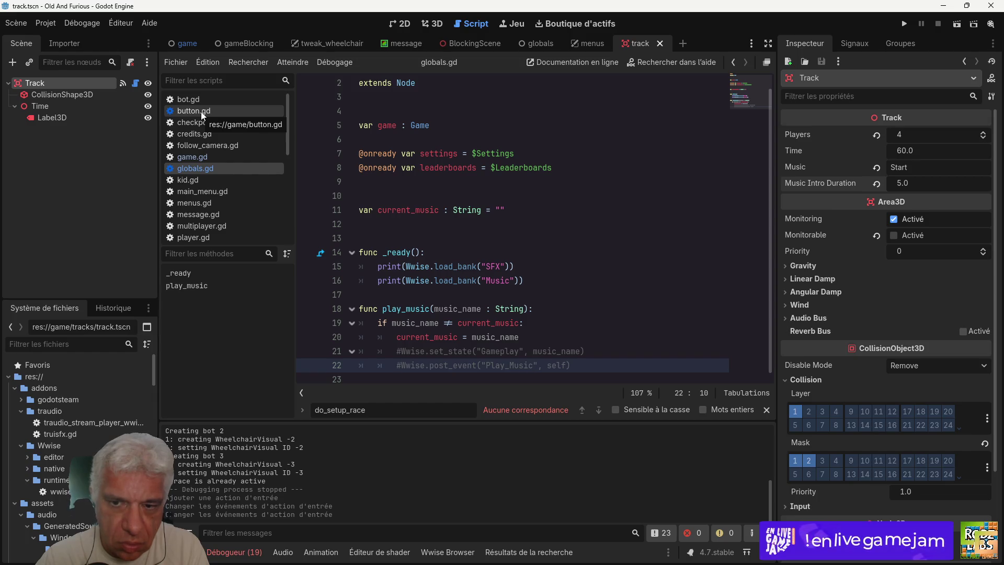
pyautogui.scroll(-5, 218, 202)
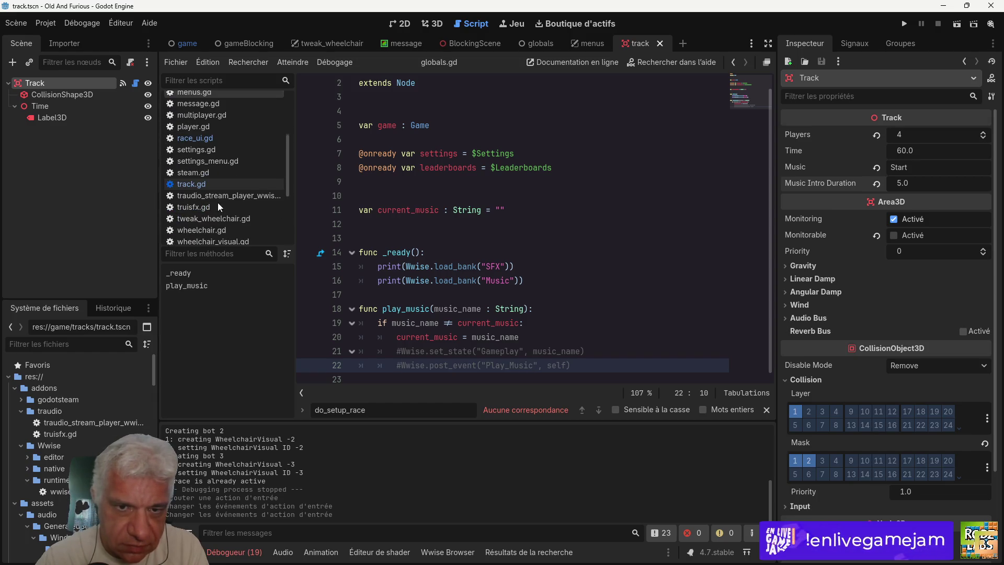
pyautogui.scroll(-1, 226, 224)
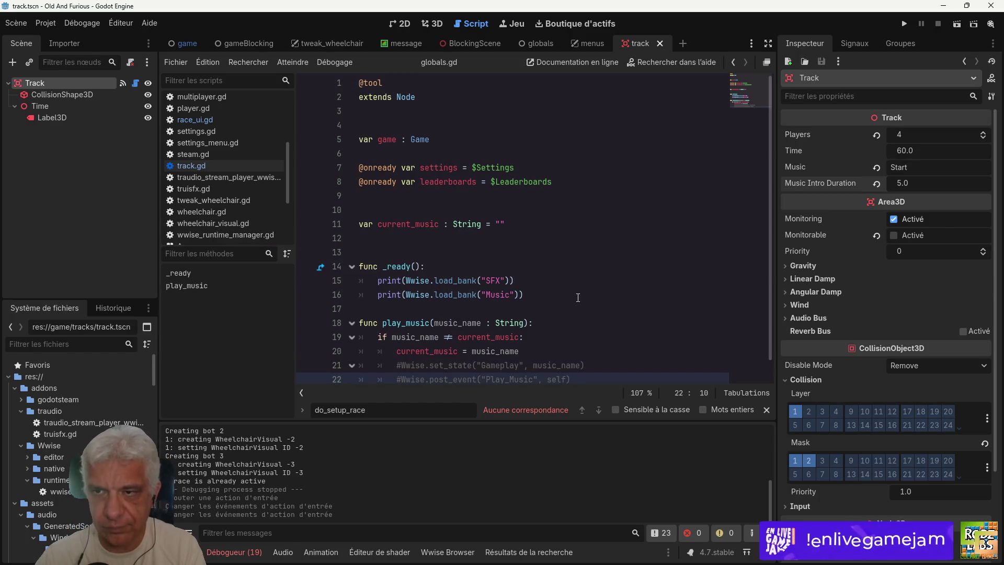
pyautogui.scroll(5, 209, 201)
pyautogui.scroll(1, 209, 198)
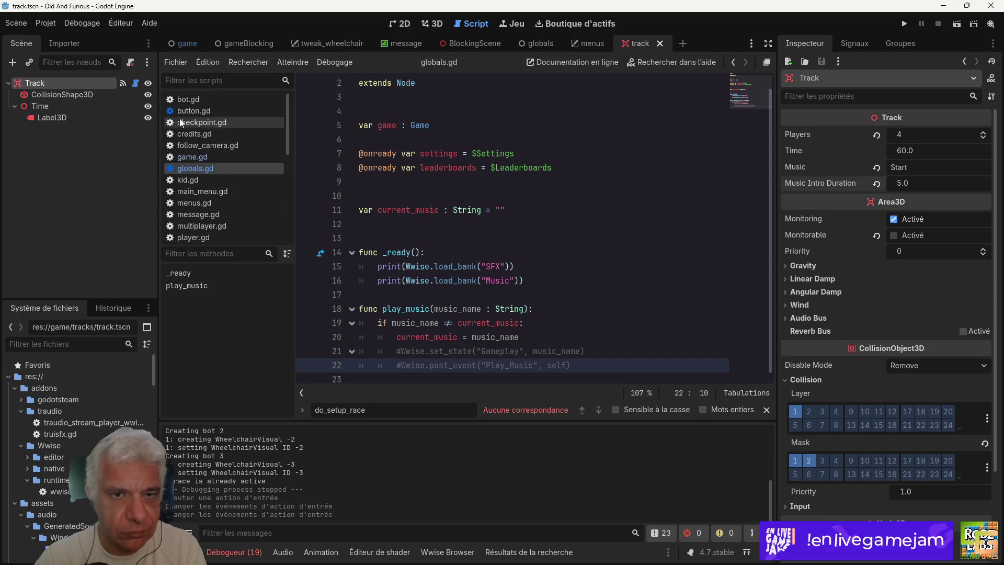
pyautogui.click(205, 158)
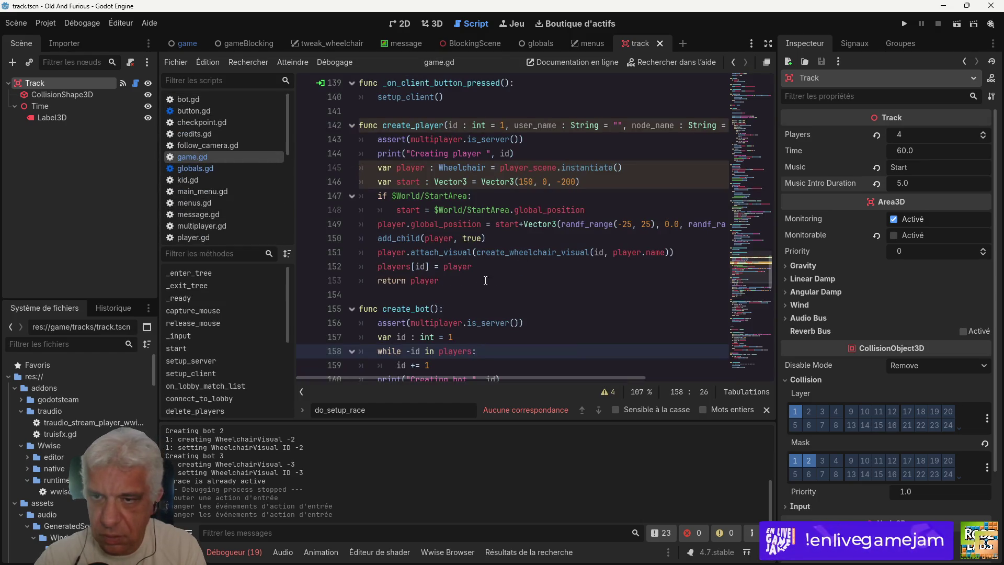
pyautogui.scroll(10, 546, 289)
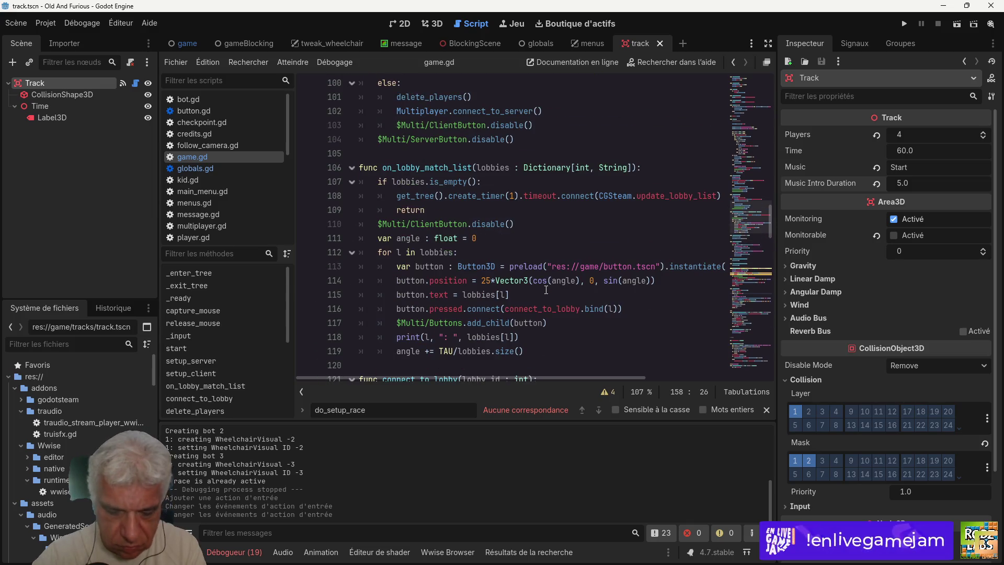
pyautogui.hotkey('ctrl', 'f')
pyautogui.write('input')
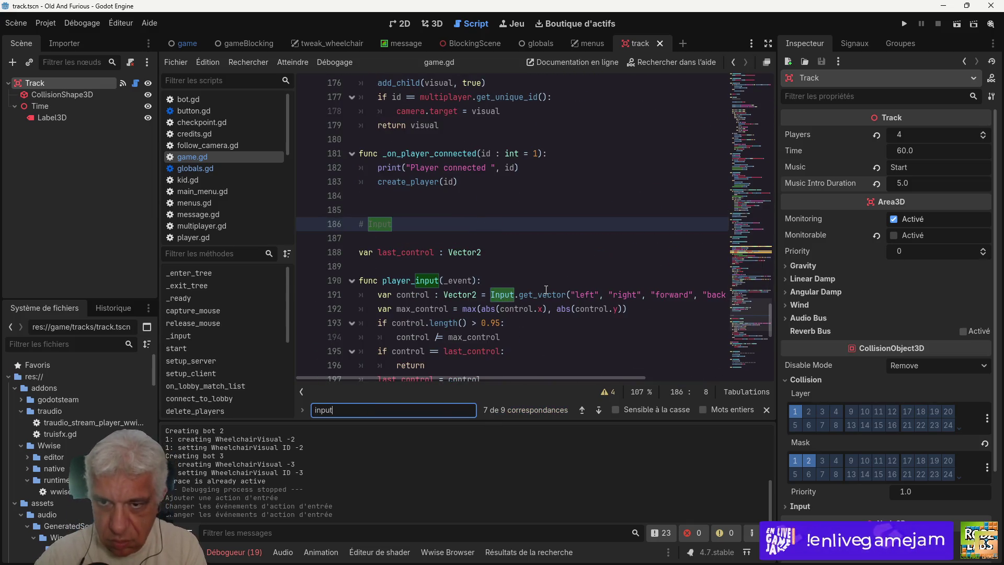
pyautogui.scroll(-3, 664, 318)
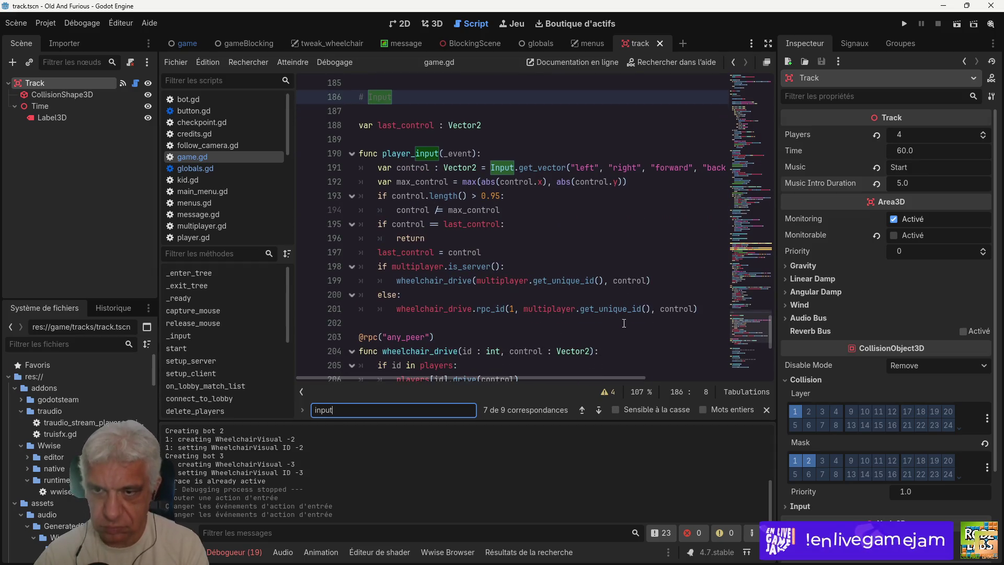
pyautogui.click(716, 308)
# Step: Insert an empty line 202 and rename the _event parameter on line 190 to event
pyautogui.press('Return')
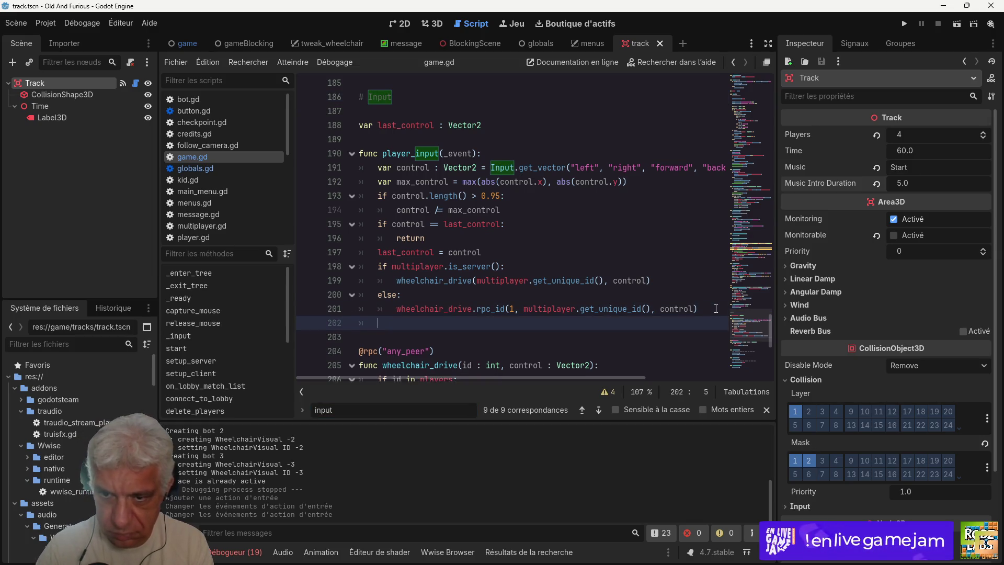
pyautogui.click(458, 154)
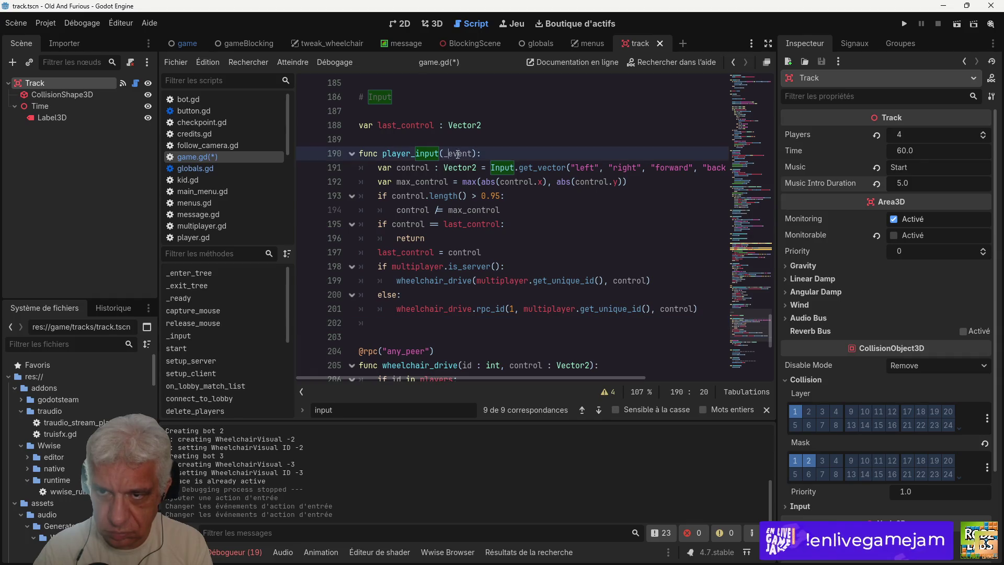
pyautogui.press('BackSpace')
pyautogui.click(392, 323)
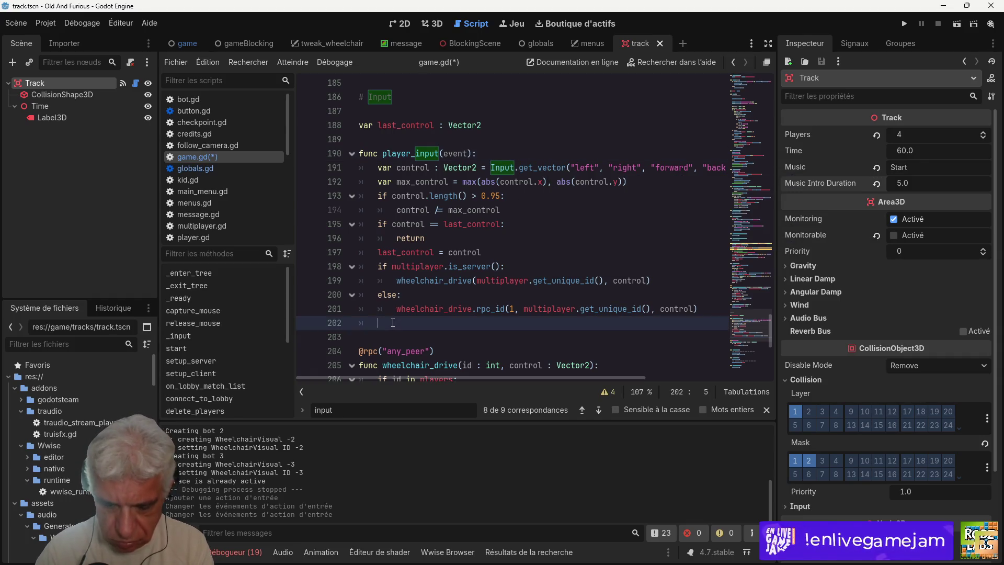
# Step: Write Input.is_action_just_pressed("pouet") on line 202 using autocomplete
pyautogui.write('.')
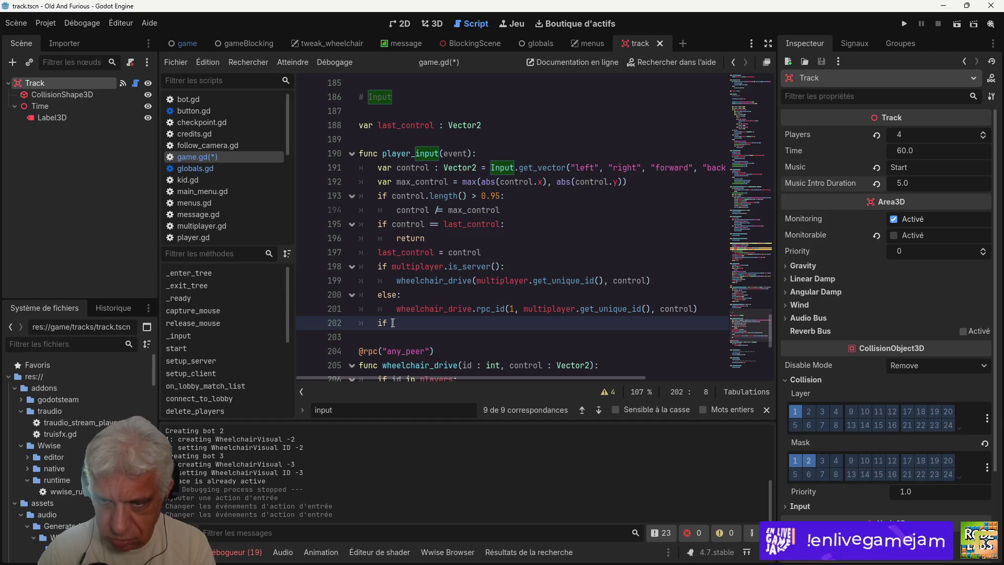
pyautogui.write('put.is_')
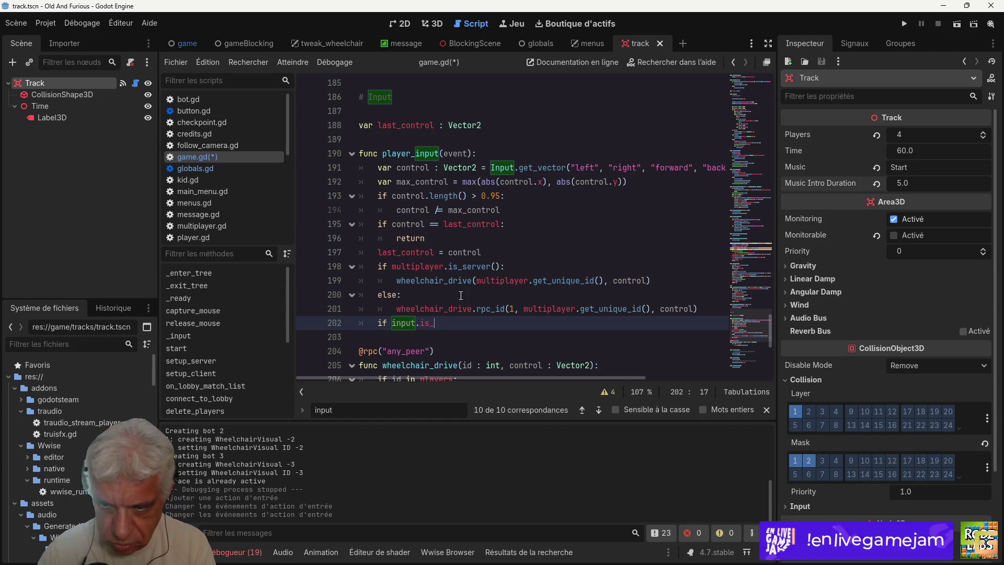
pyautogui.press('BackSpace')
pyautogui.press('BackSpace')
pyautogui.press('BackSpace')
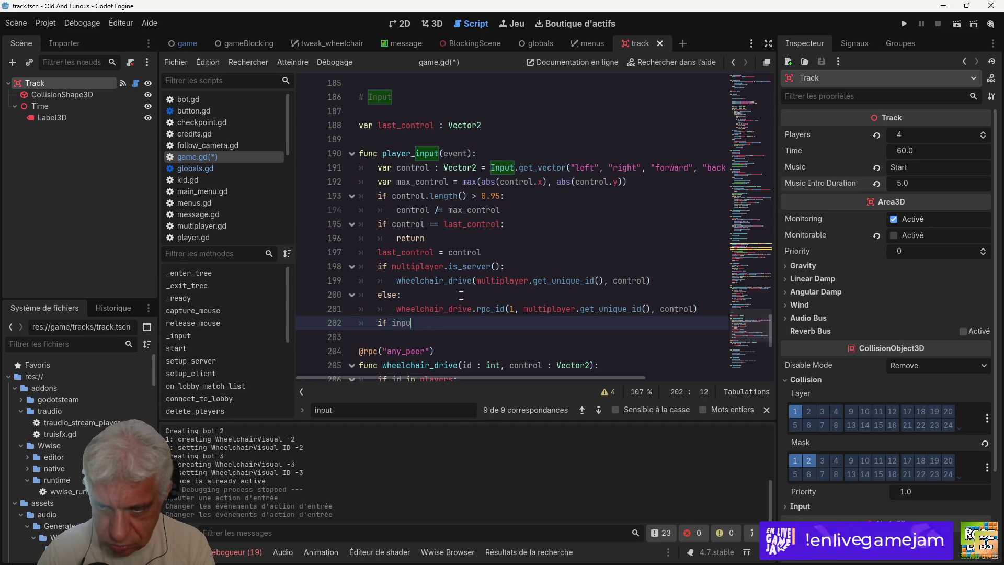
pyautogui.write('put')
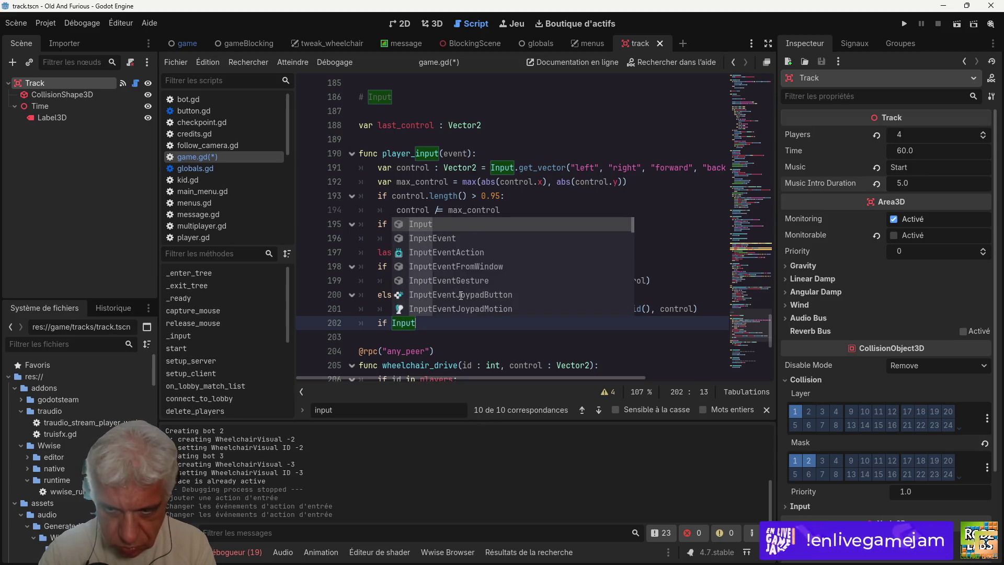
pyautogui.write('.is_act')
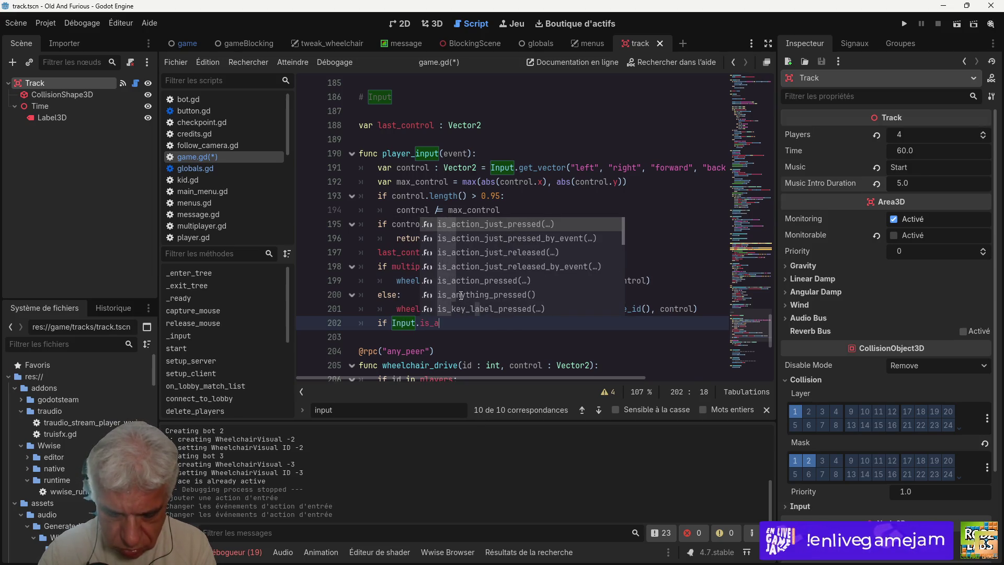
pyautogui.write('ion.')
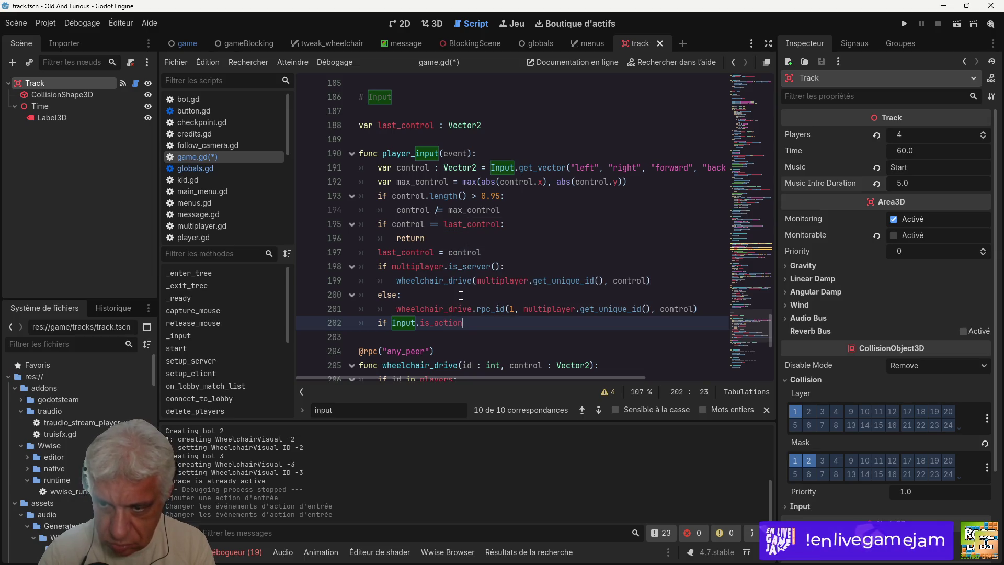
pyautogui.write('_ju')
pyautogui.press('Return')
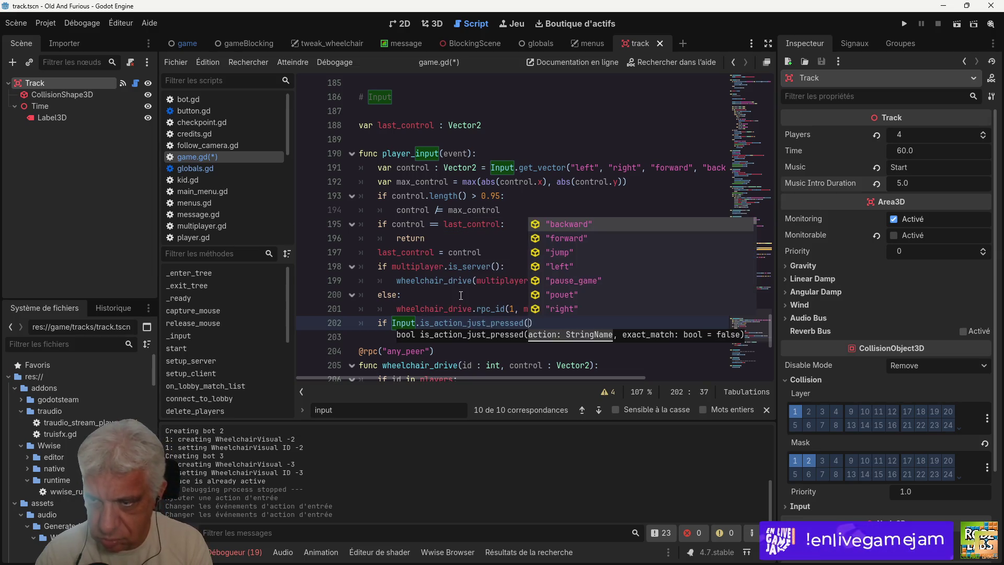
pyautogui.press('Down')
pyautogui.press('Down')
pyautogui.press('Down')
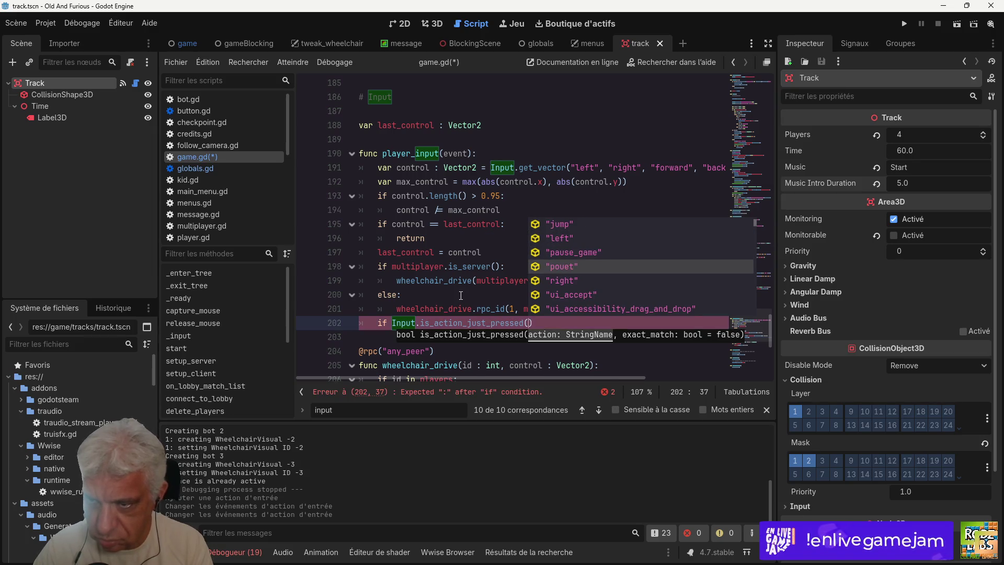
pyautogui.press('Return')
# Step: End the condition with a colon and start a Wwise.post_event call on the indented line below
pyautogui.click(580, 320)
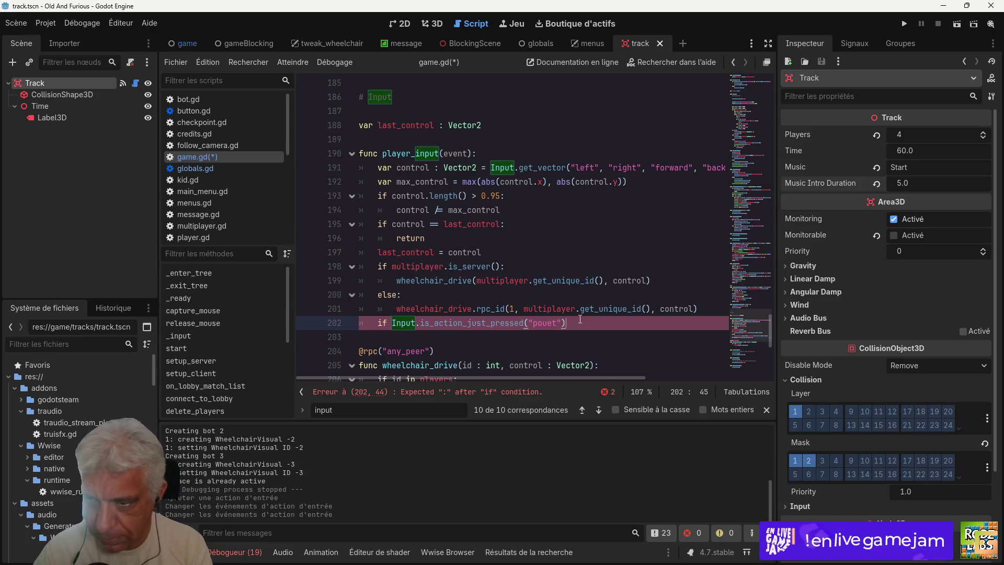
pyautogui.write(':')
pyautogui.press('Return')
pyautogui.write('Wwise.')
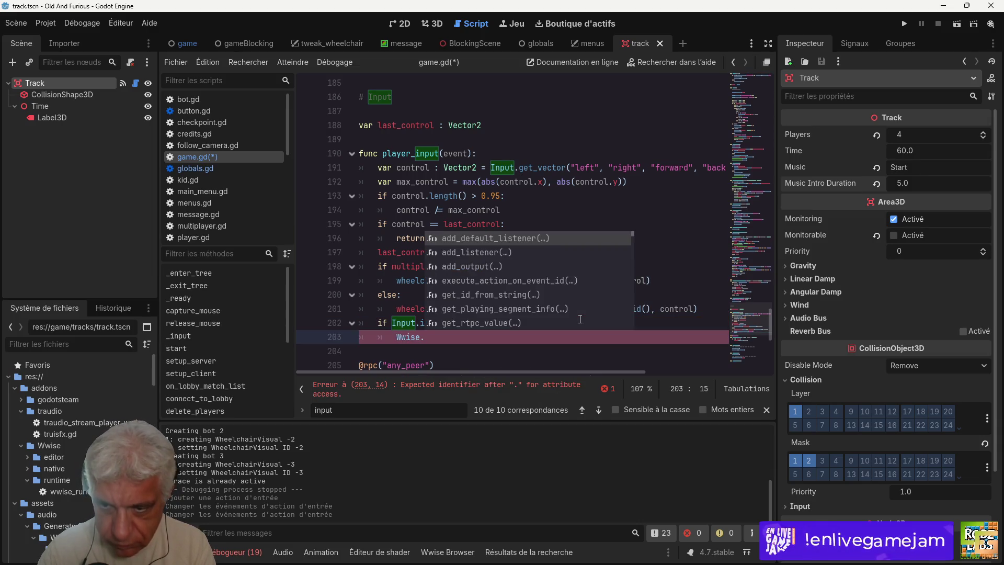
pyautogui.write('pl')
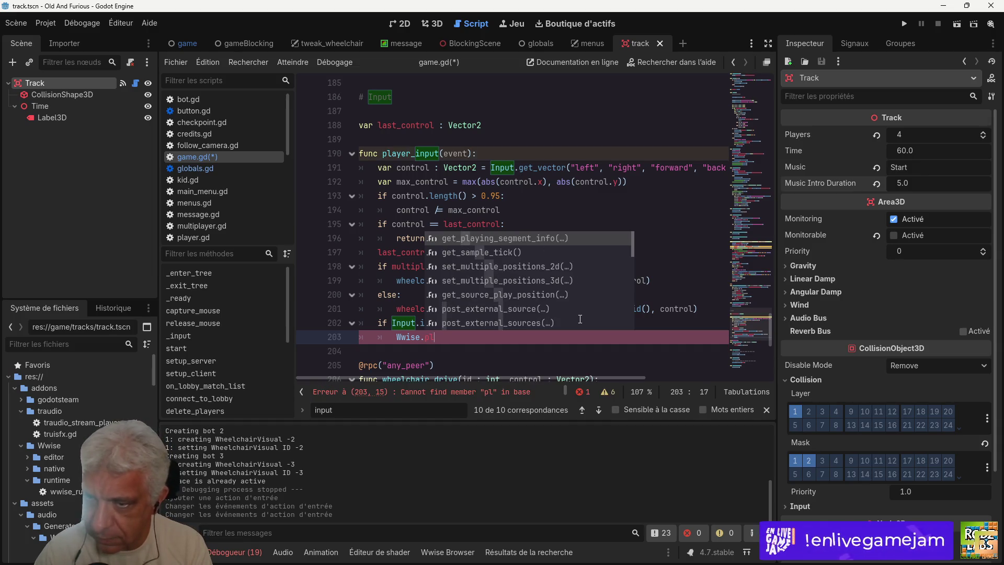
pyautogui.press('BackSpace')
pyautogui.write('ost_event')
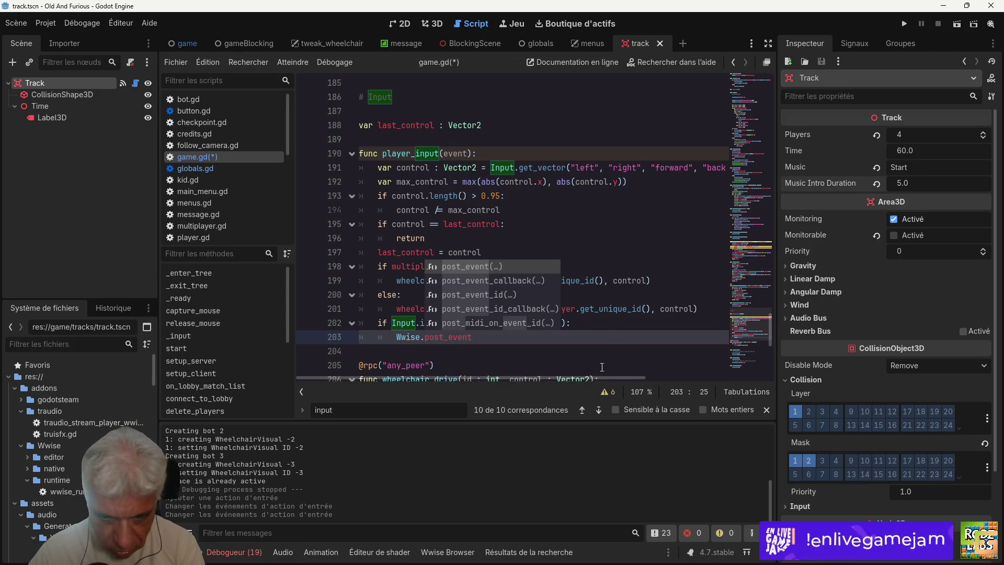
# Step: Expand Events > SFX > Vehicule in the Wwise Browser to find the Klaxon event
pyautogui.click(448, 553)
pyautogui.scroll(-3, 306, 435)
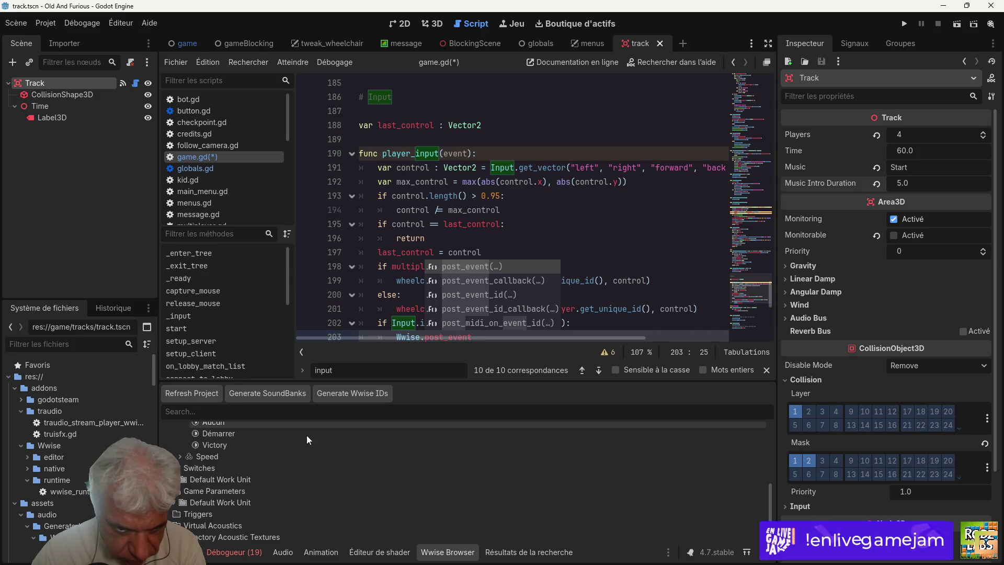
pyautogui.scroll(3, 307, 436)
pyautogui.scroll(5, 307, 436)
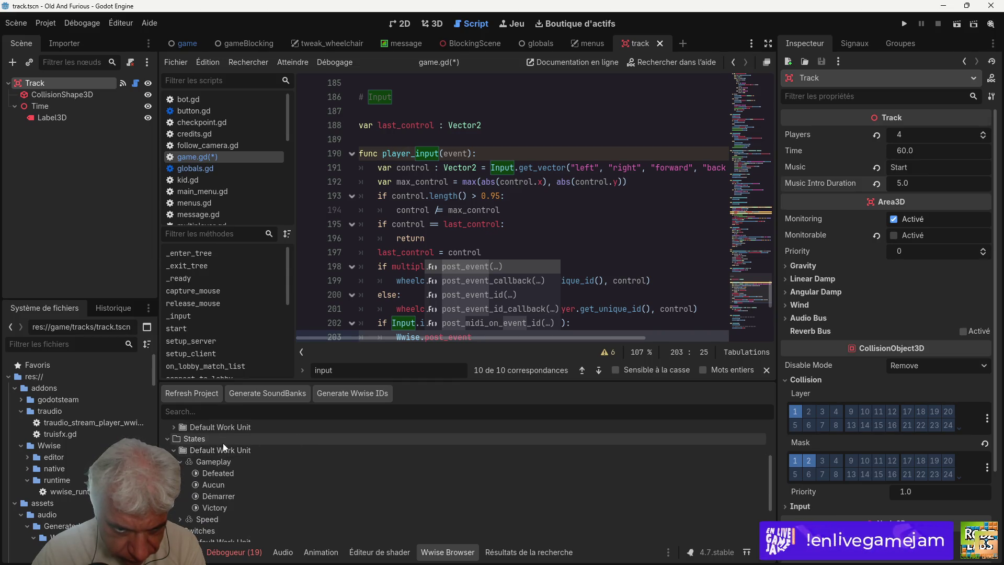
pyautogui.click(179, 460)
pyautogui.scroll(-1, 261, 459)
pyautogui.click(187, 478)
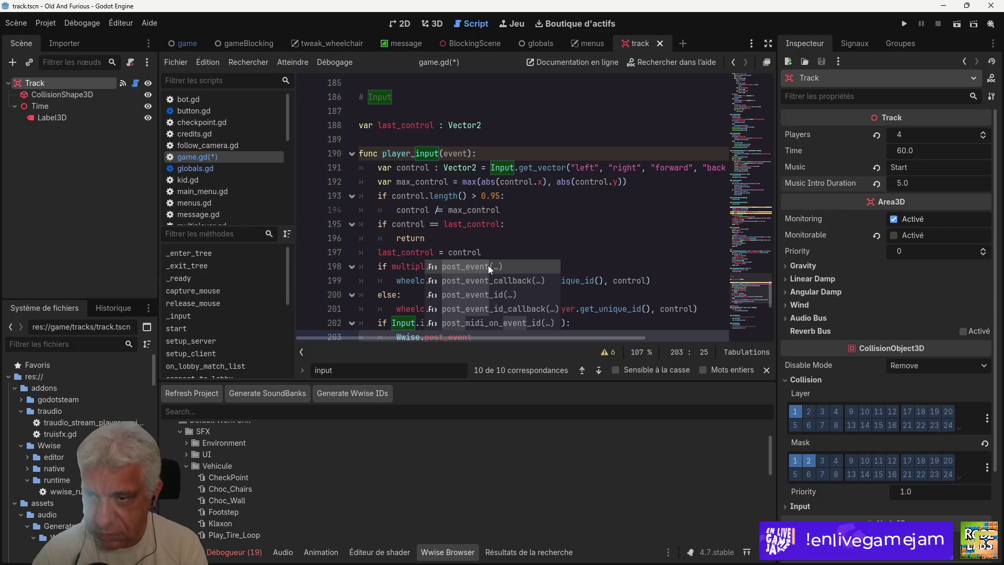
# Step: Pass "Klaxon" as the first argument of the post_event call on line 203
pyautogui.click(536, 234)
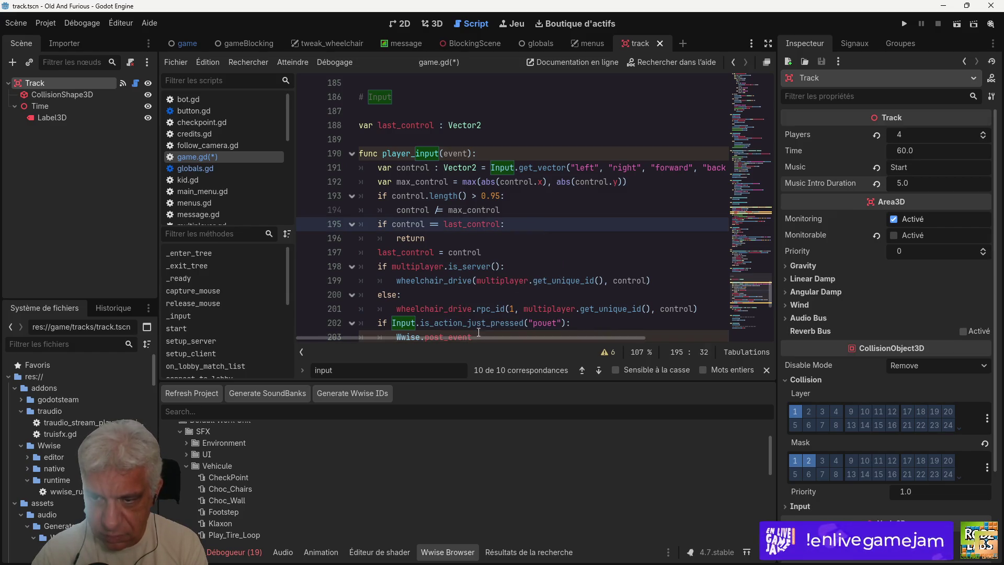
pyautogui.click(473, 338)
pyautogui.scroll(-2, 548, 271)
pyautogui.write('("K')
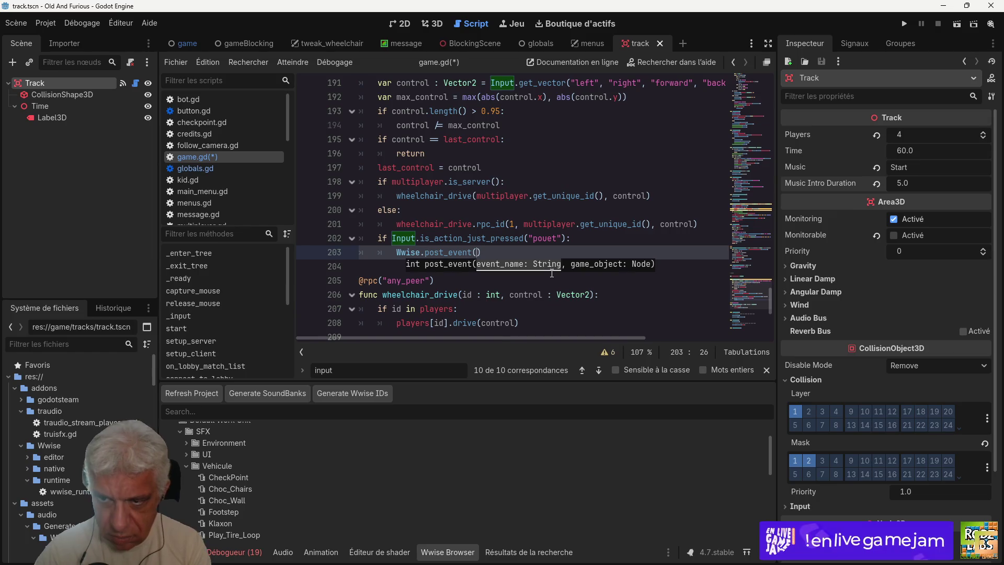
pyautogui.write('laxon')
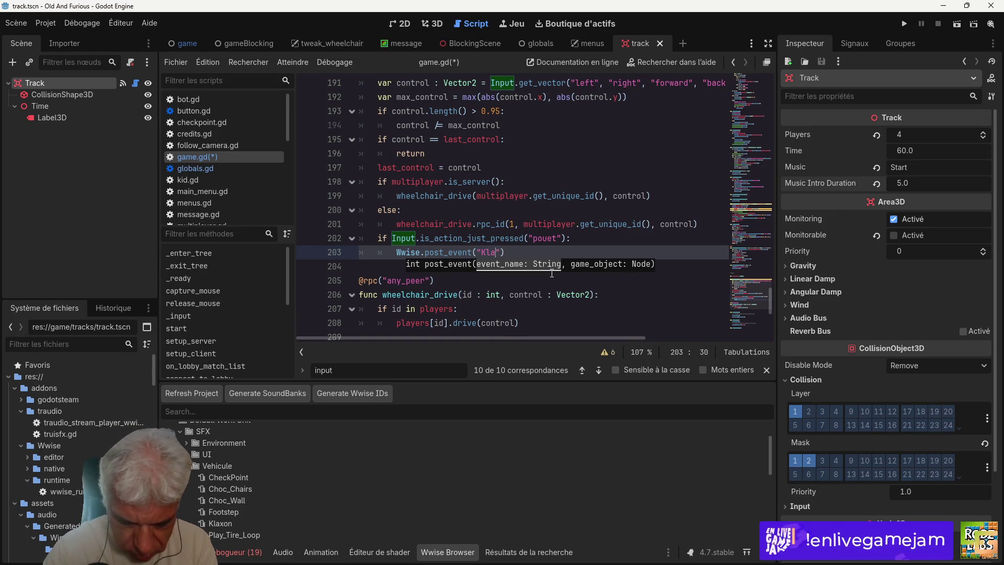
pyautogui.write('"')
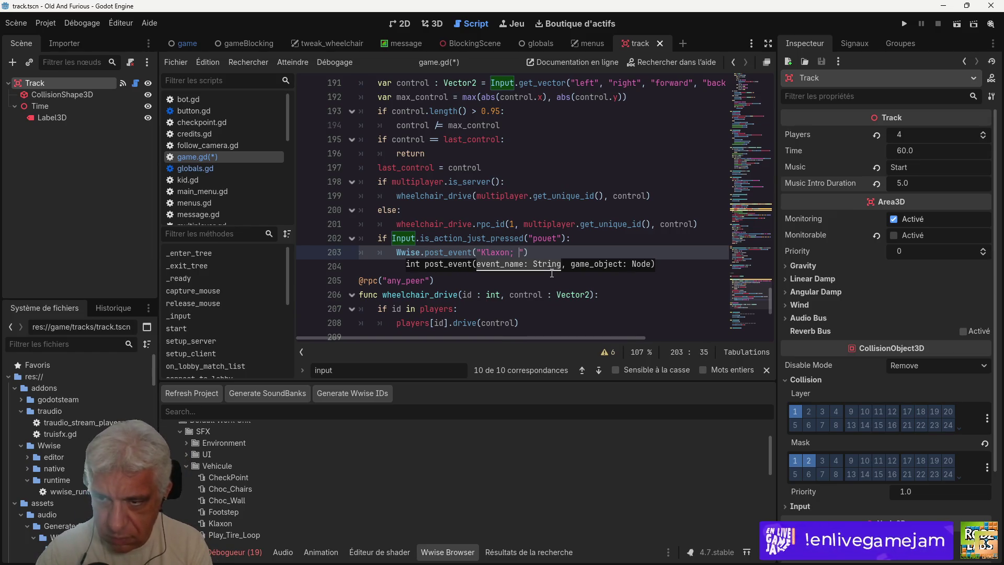
pyautogui.write(',')
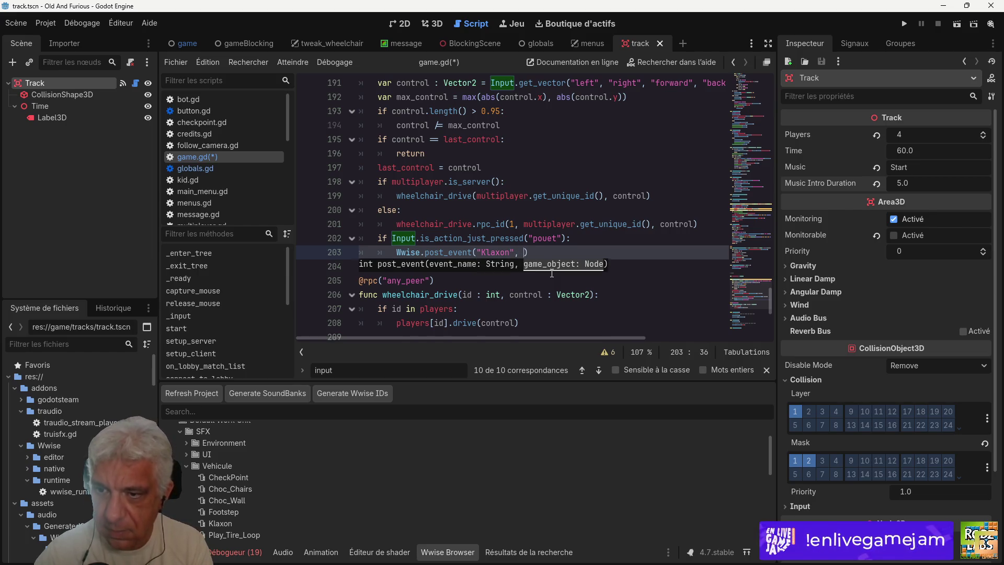
pyautogui.scroll(1, 642, 252)
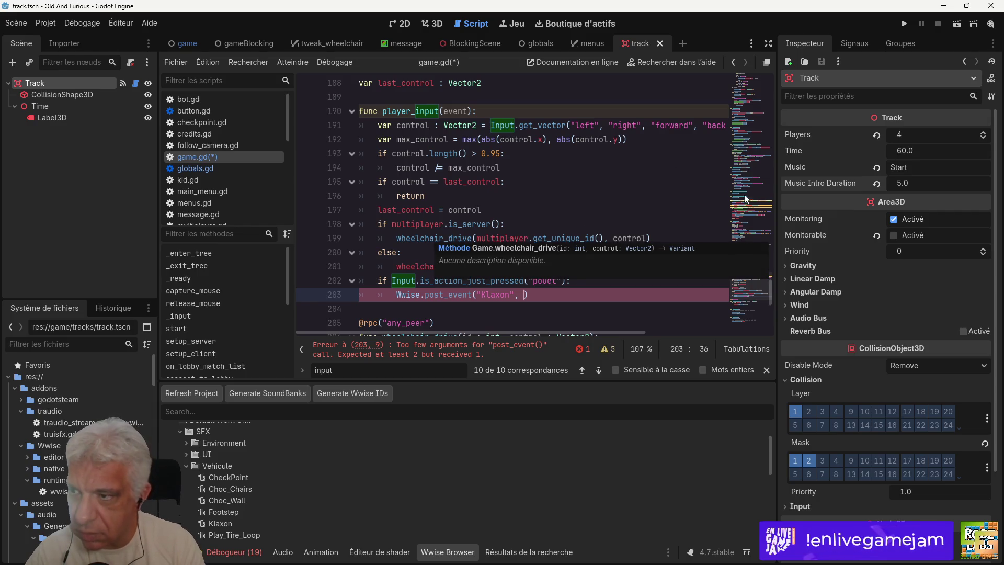
pyautogui.moveTo(771, 291)
pyautogui.mouseDown()
pyautogui.moveTo(779, 79)
pyautogui.moveTo(787, 93)
pyautogui.mouseUp()
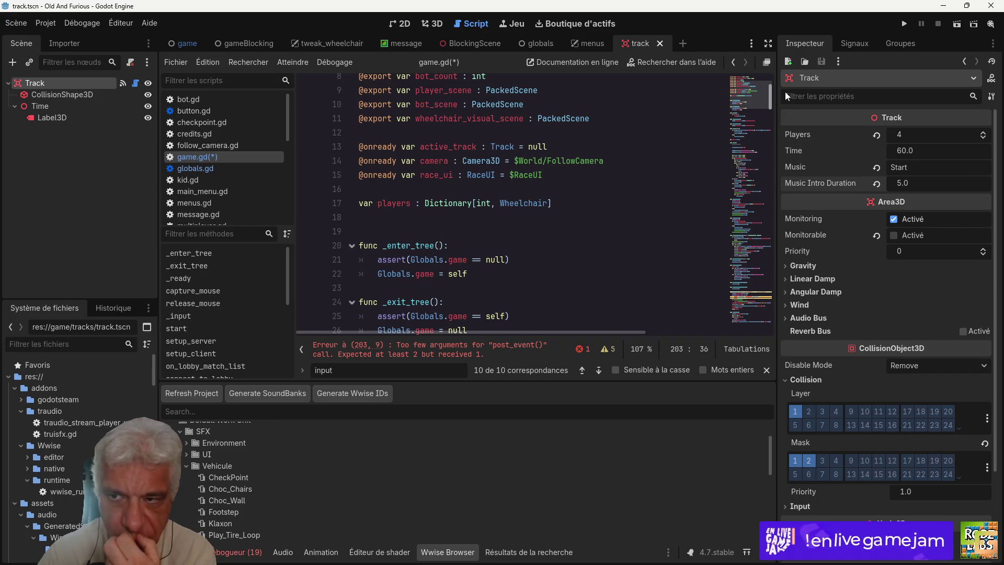
pyautogui.moveTo(786, 92)
pyautogui.mouseDown()
pyautogui.moveTo(780, 189)
pyautogui.moveTo(796, 127)
pyautogui.moveTo(792, 193)
pyautogui.mouseUp()
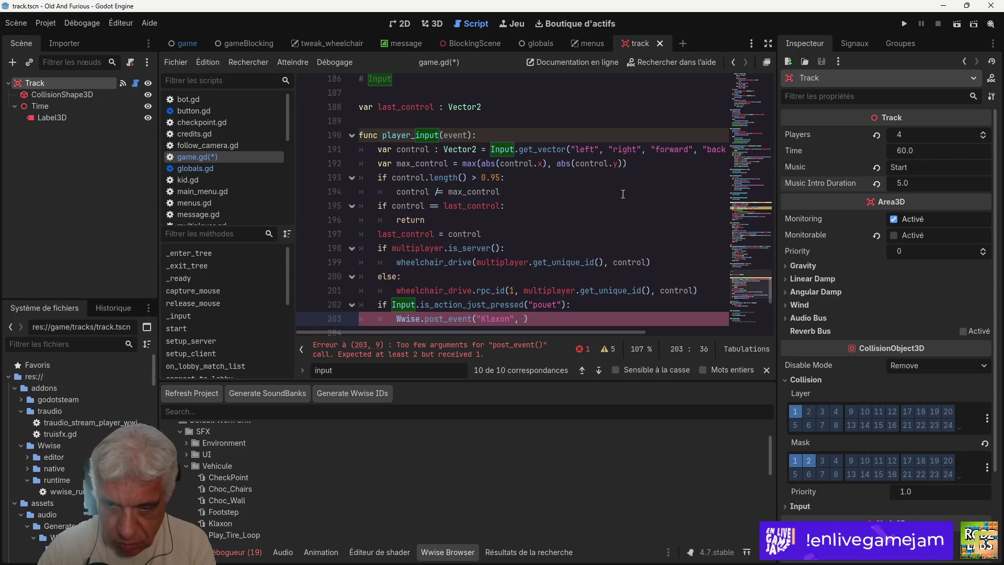
# Step: Type camera. as the second post_event argument, choosing camera from the autocomplete list
pyautogui.write('fo')
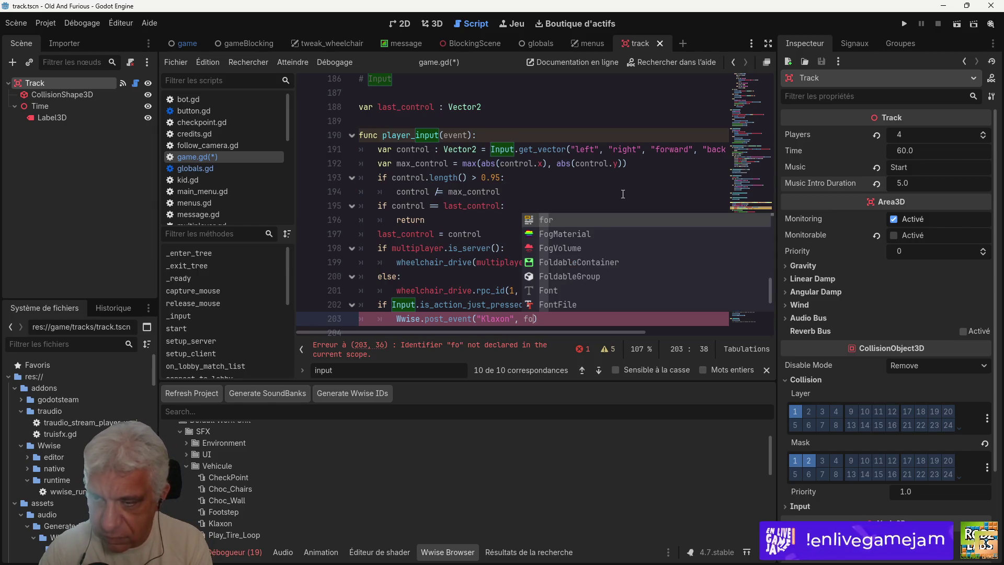
pyautogui.press('BackSpace')
pyautogui.press('BackSpace')
pyautogui.write('camera')
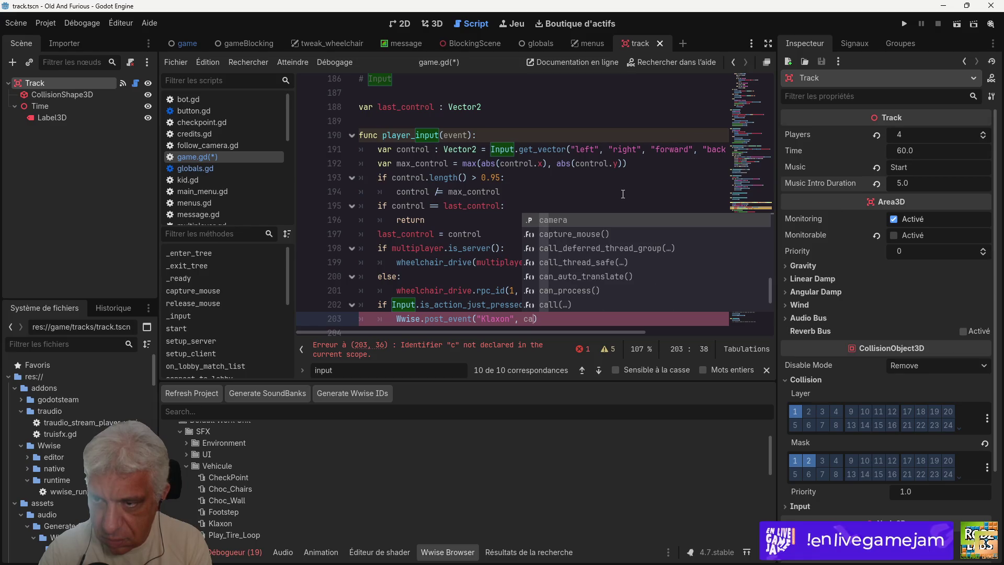
pyautogui.write('.')
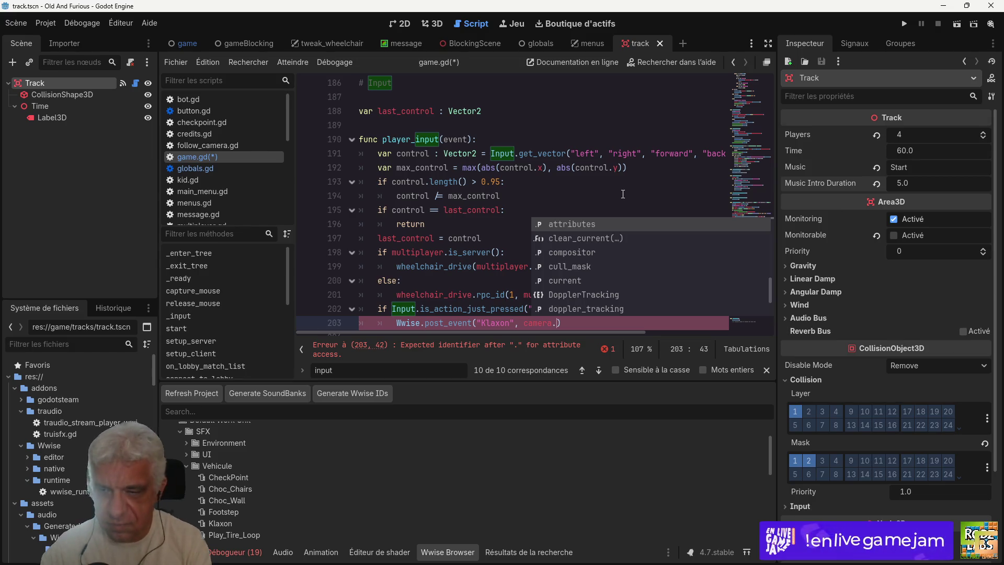
pyautogui.click(481, 167)
pyautogui.scroll(-1, 574, 253)
pyautogui.scroll(-2, 574, 253)
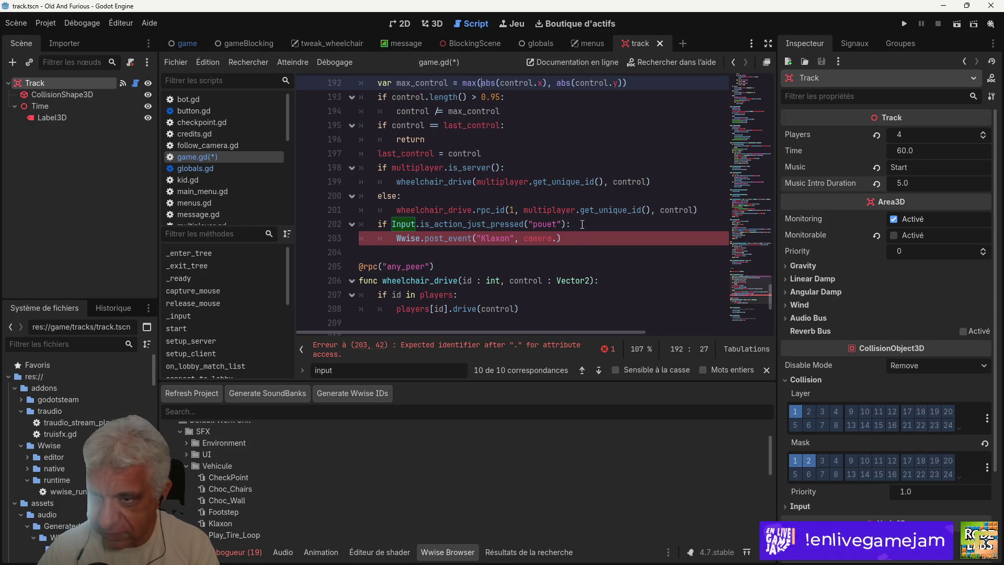
pyautogui.click(572, 239)
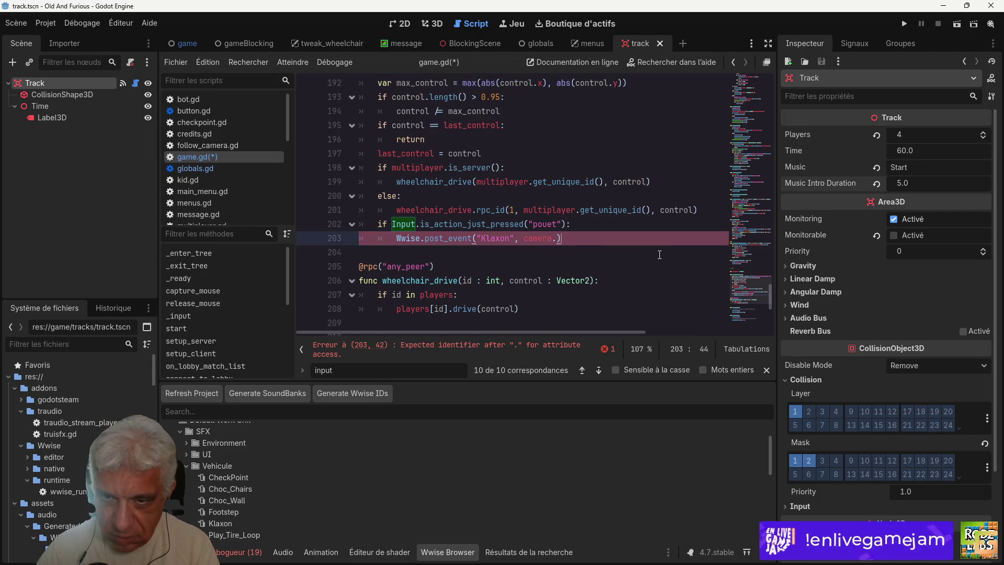
# Step: Add two blank lines below, complete the argument as camera.target, save game.gd and run the game
pyautogui.press('Return')
pyautogui.press('BackSpace')
pyautogui.press('BackSpace')
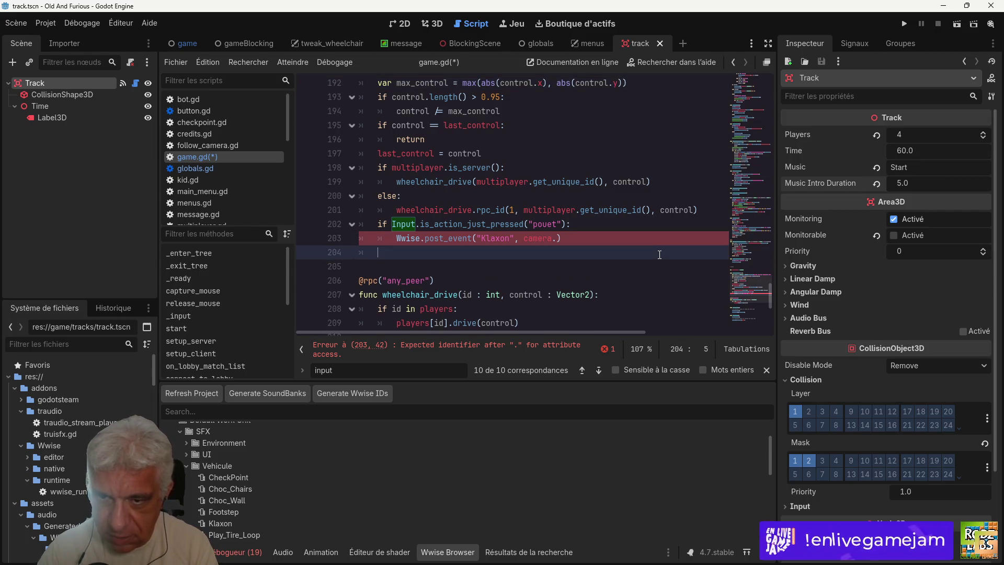
pyautogui.press('Return')
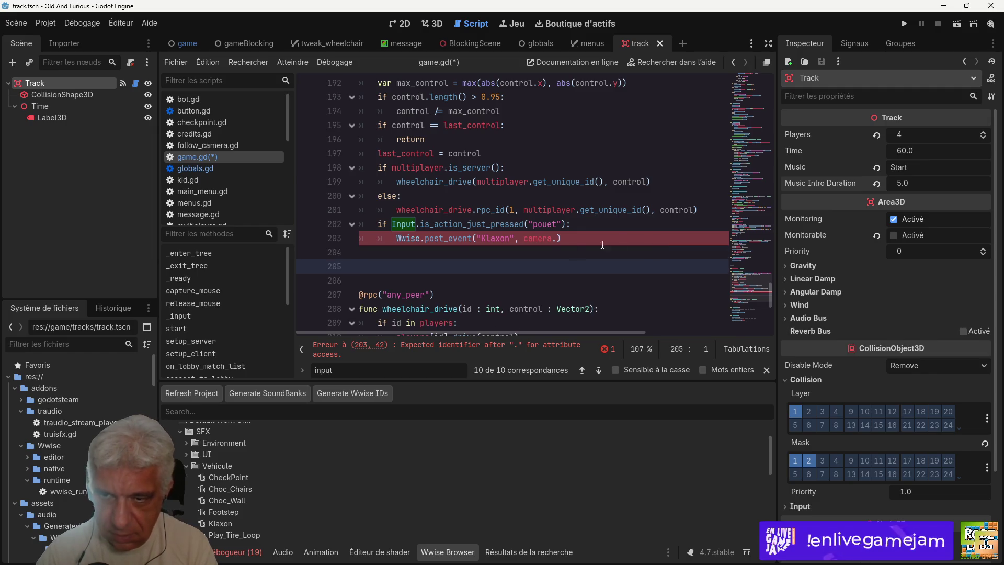
pyautogui.moveTo(397, 238); pyautogui.dragTo(564, 239)
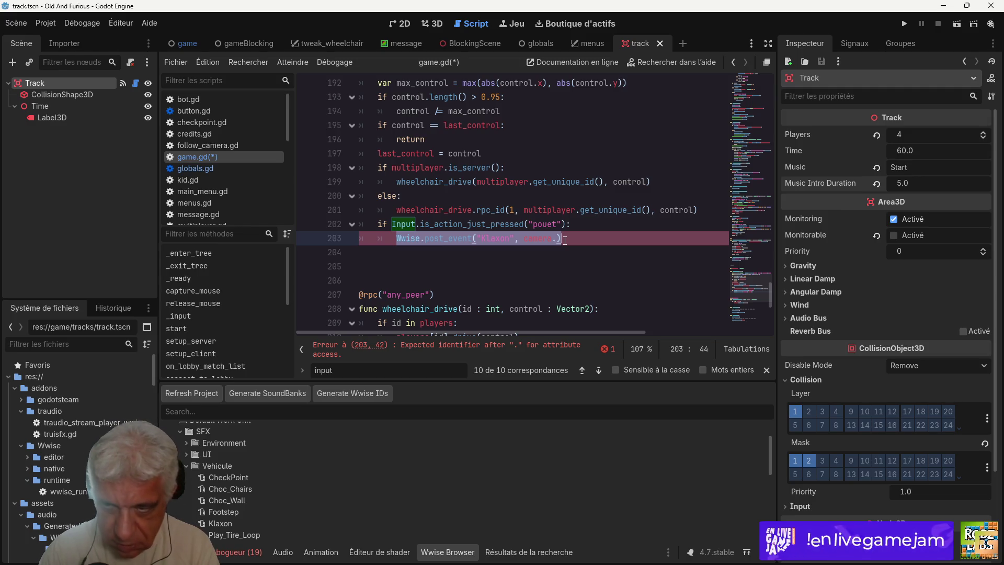
pyautogui.click(553, 235)
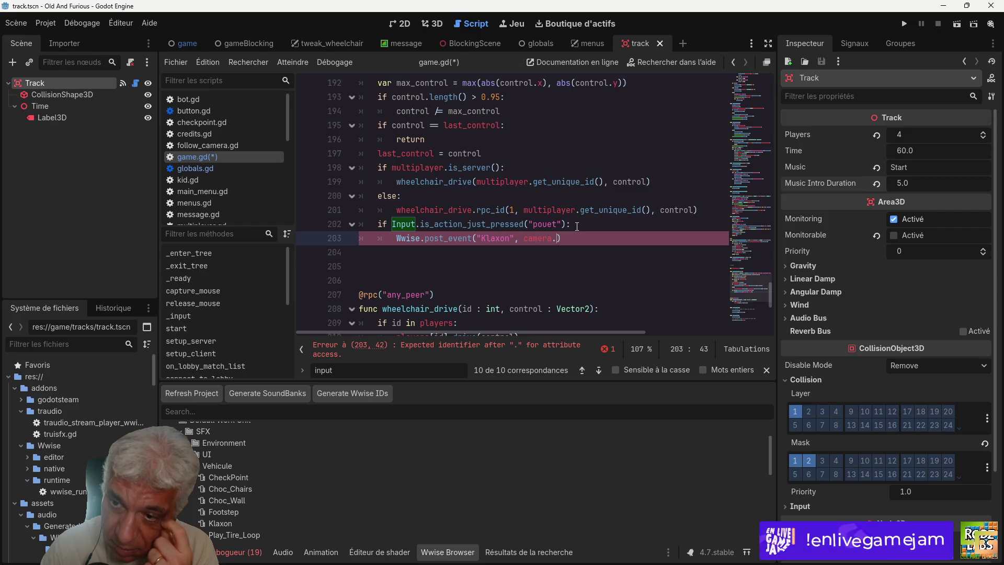
pyautogui.write('target')
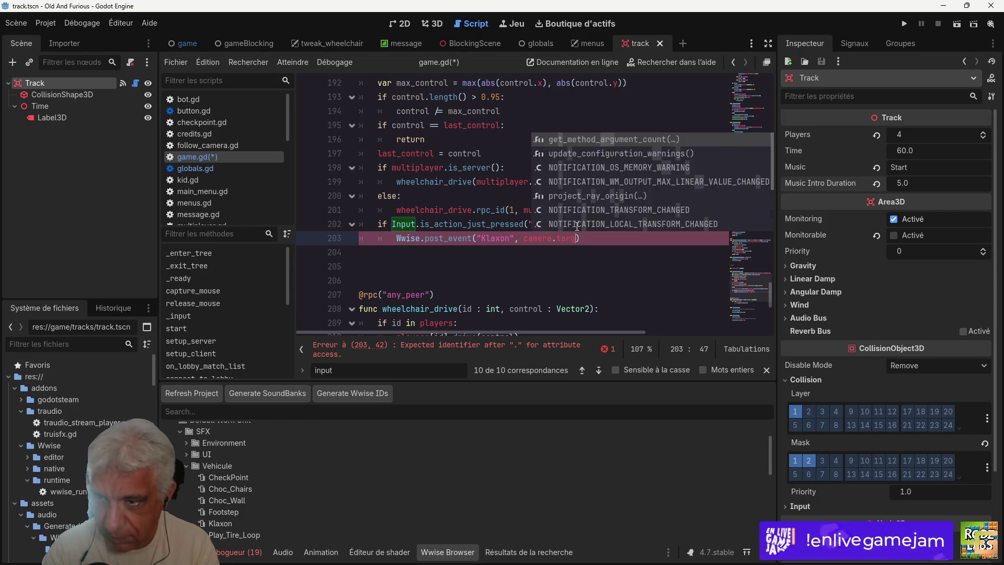
pyautogui.hotkey('ctrl', 's')
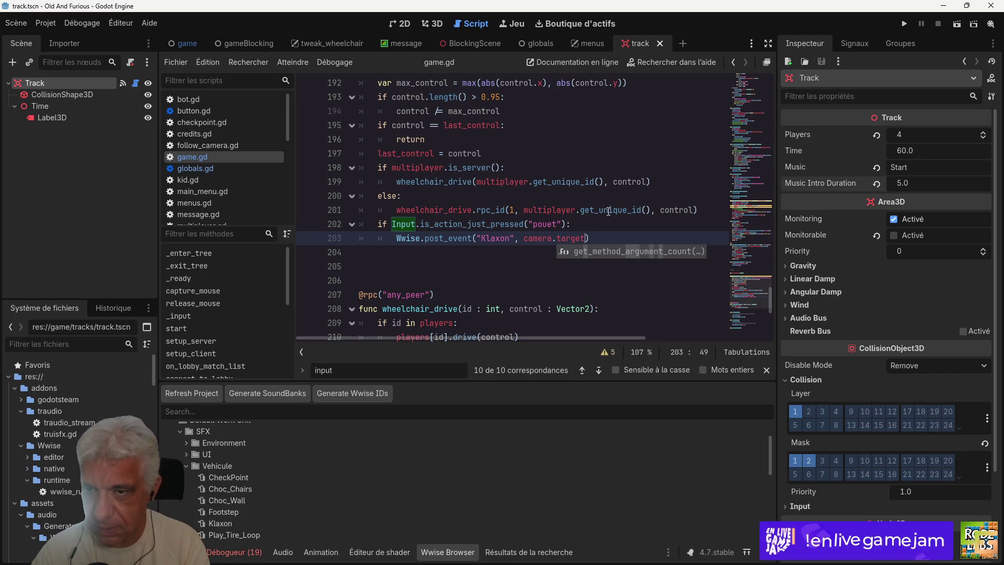
pyautogui.click(905, 24)
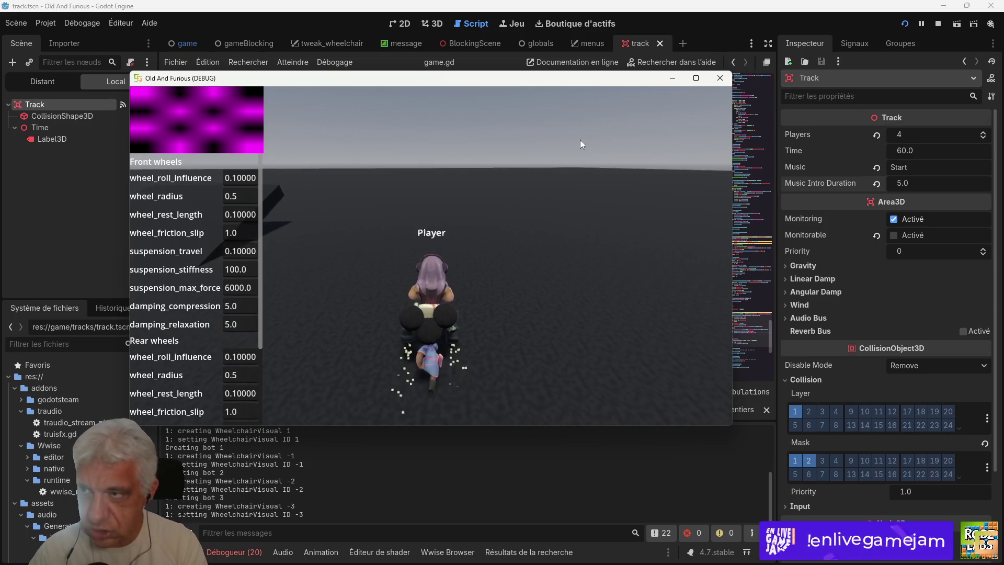
# Step: Stop the test run, add print("pouet") under the Klaxon call, then run and stop the game again
pyautogui.click(721, 78)
pyautogui.click(475, 294)
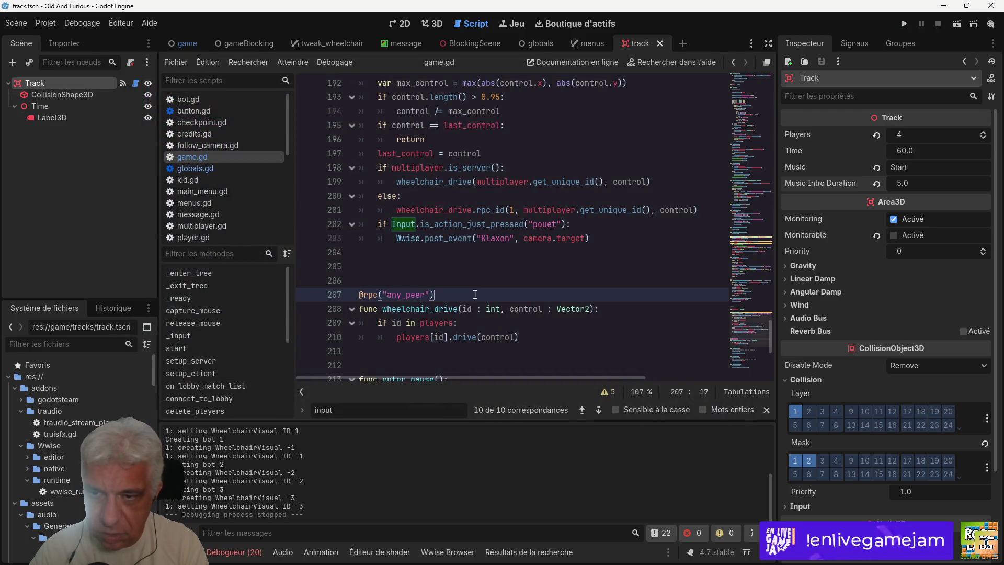
pyautogui.click(616, 238)
pyautogui.press('Return')
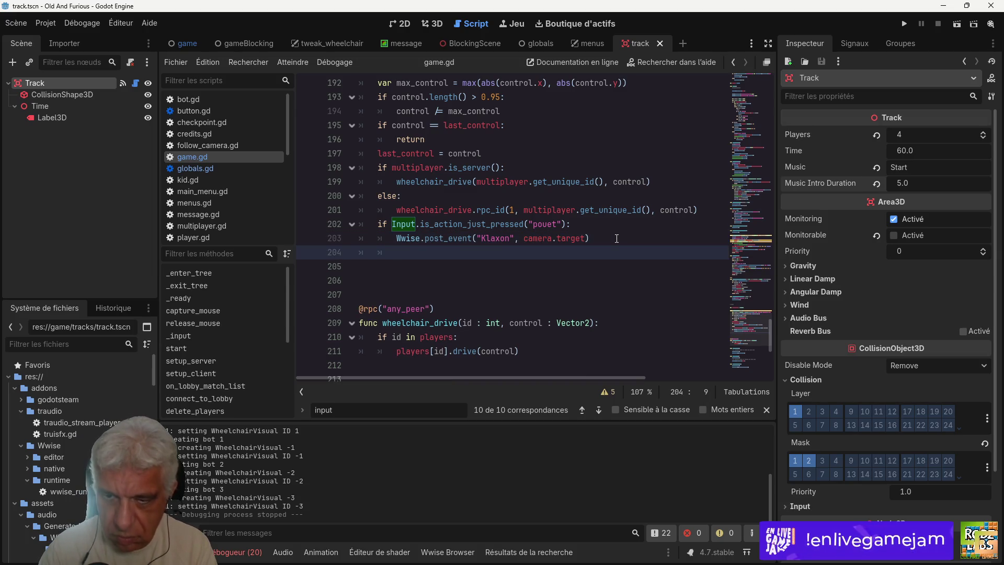
pyautogui.write('print(-')
pyautogui.press('BackSpace')
pyautogui.write('"pouet')
pyautogui.press('F5')
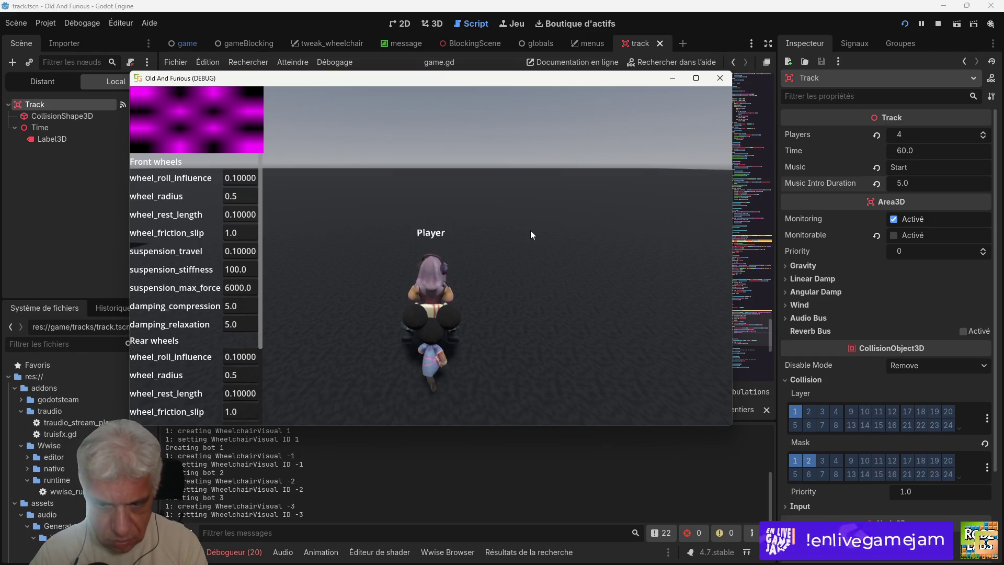
pyautogui.click(720, 78)
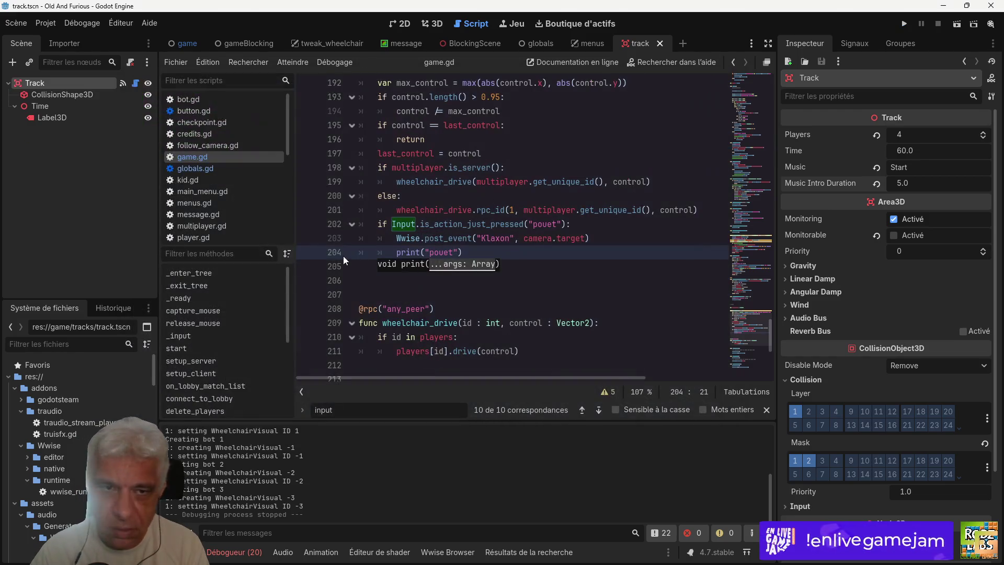
# Step: Recheck pouet's F and joystick button 0 bindings in the project settings, then run the game
pyautogui.click(46, 23)
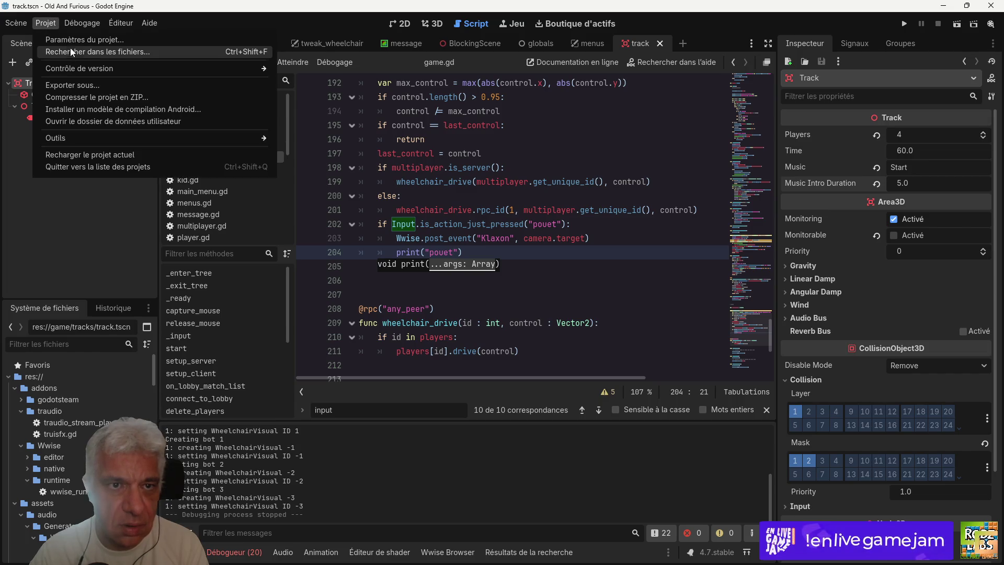
pyautogui.click(69, 42)
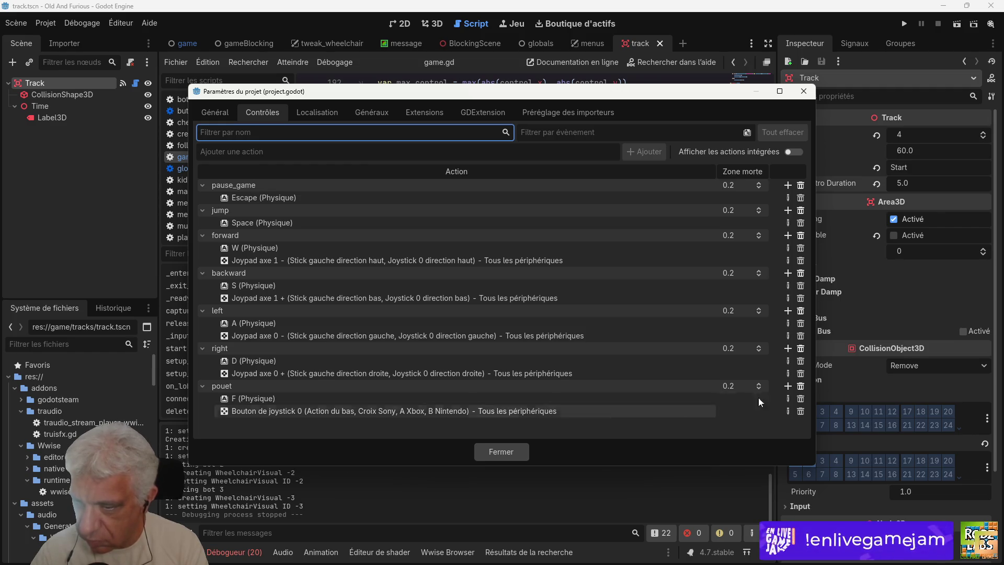
pyautogui.click(804, 91)
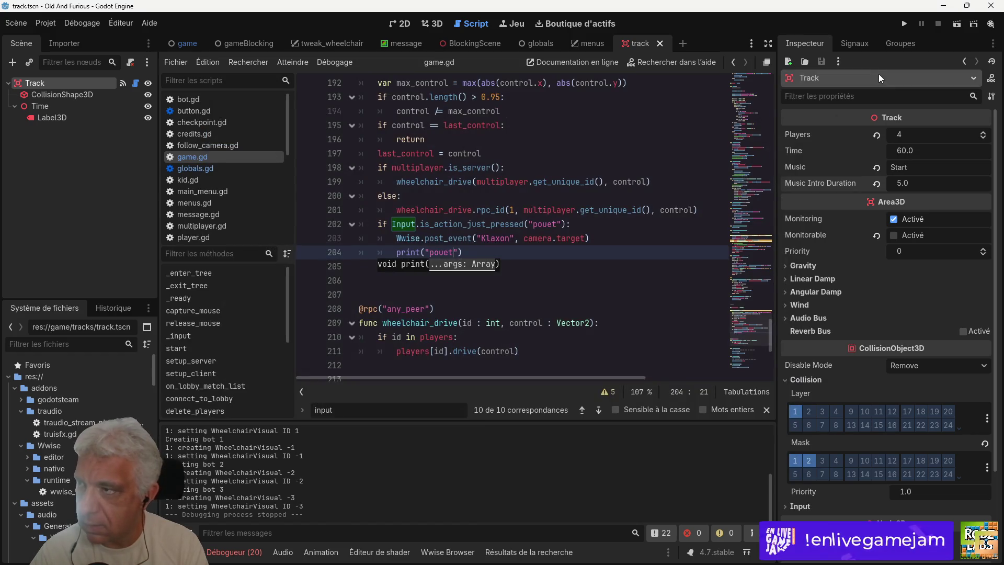
pyautogui.click(904, 25)
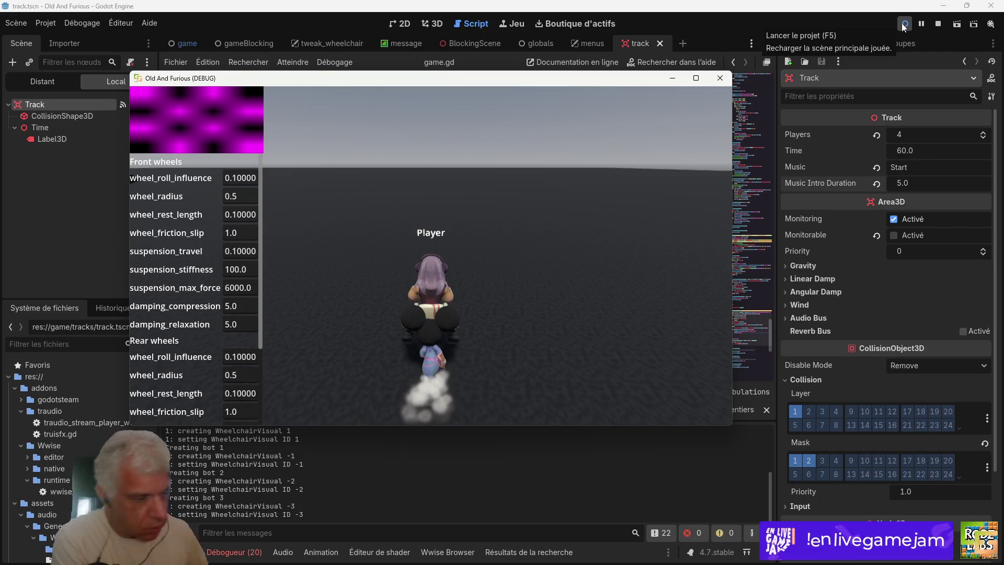
# Step: Stop the test run and review the player_input function and its event parameter
pyautogui.click(714, 79)
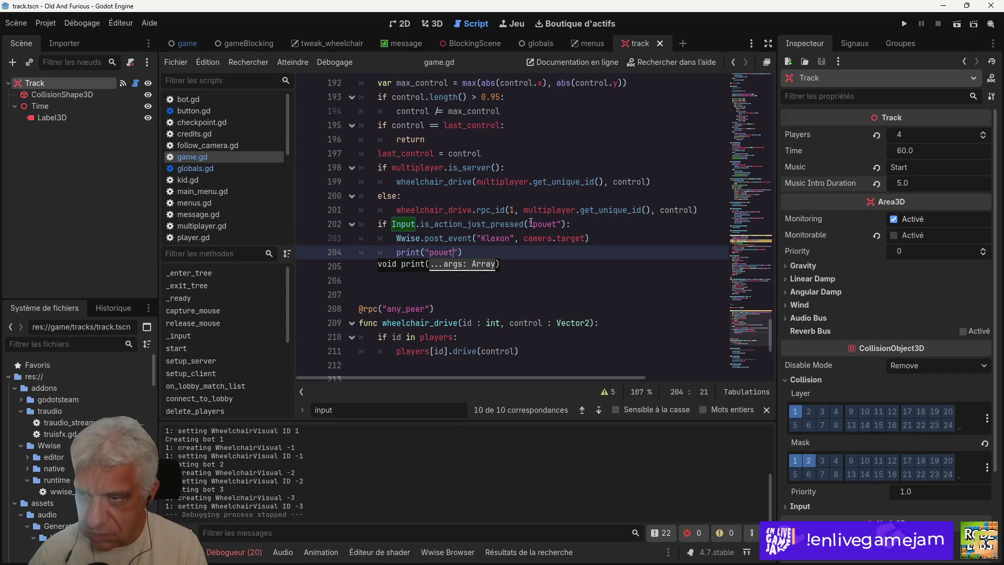
pyautogui.scroll(3, 649, 255)
pyautogui.scroll(-5, 649, 254)
pyautogui.scroll(3, 650, 255)
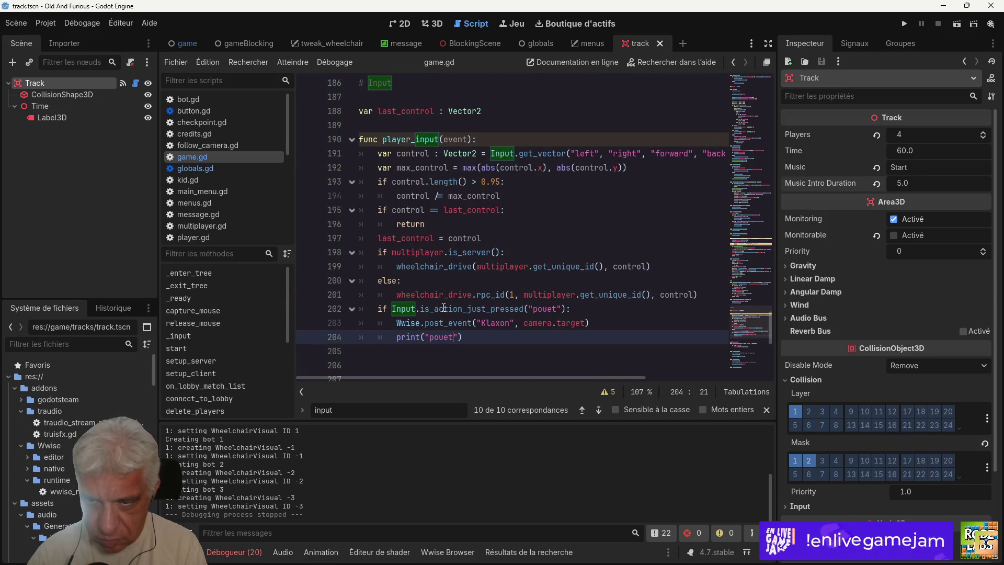
pyautogui.doubleClick(458, 139)
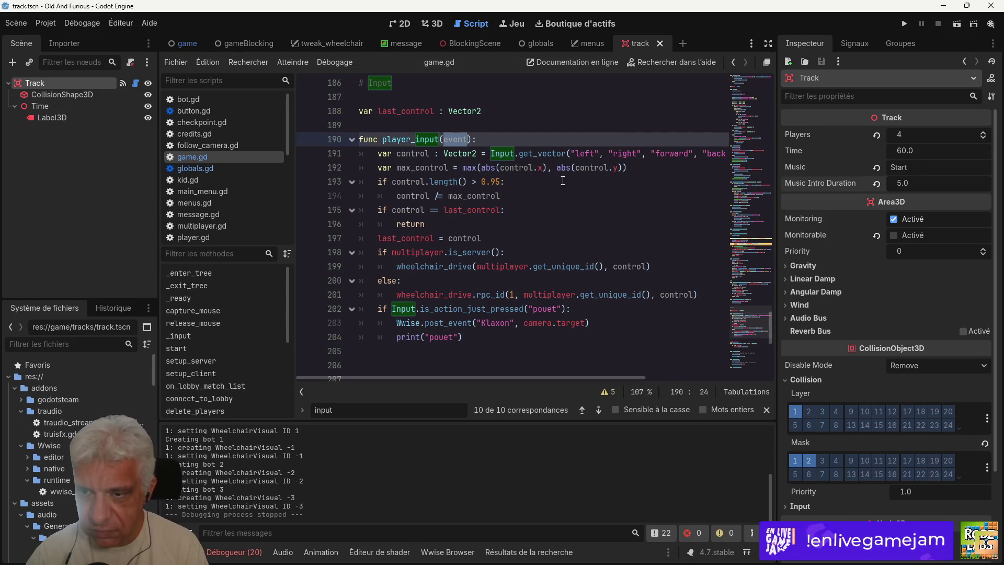
# Step: Move the pouet input check block to the top of player_input and save game.gd
pyautogui.click(699, 294)
pyautogui.press('Return')
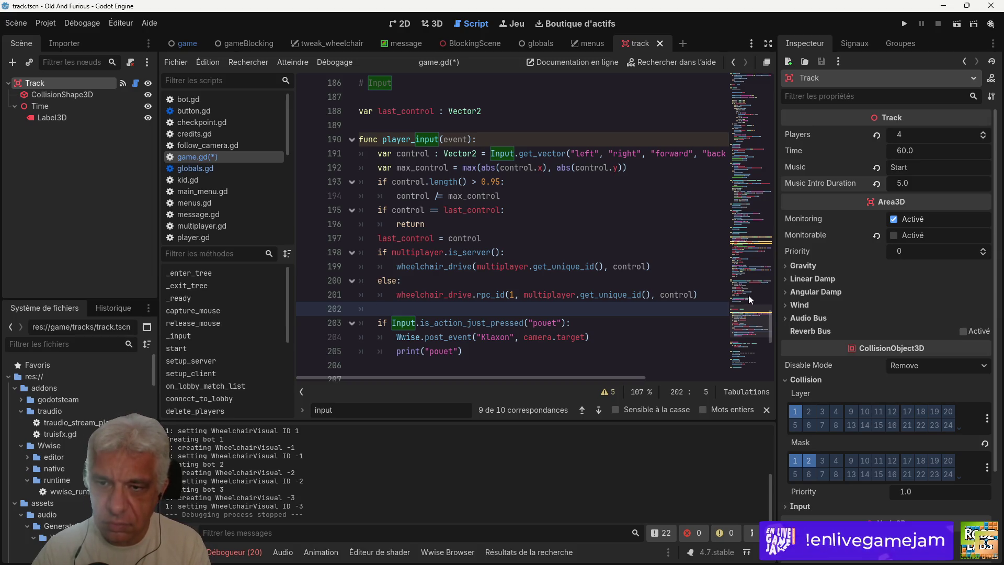
pyautogui.press('BackSpace')
pyautogui.press('BackSpace')
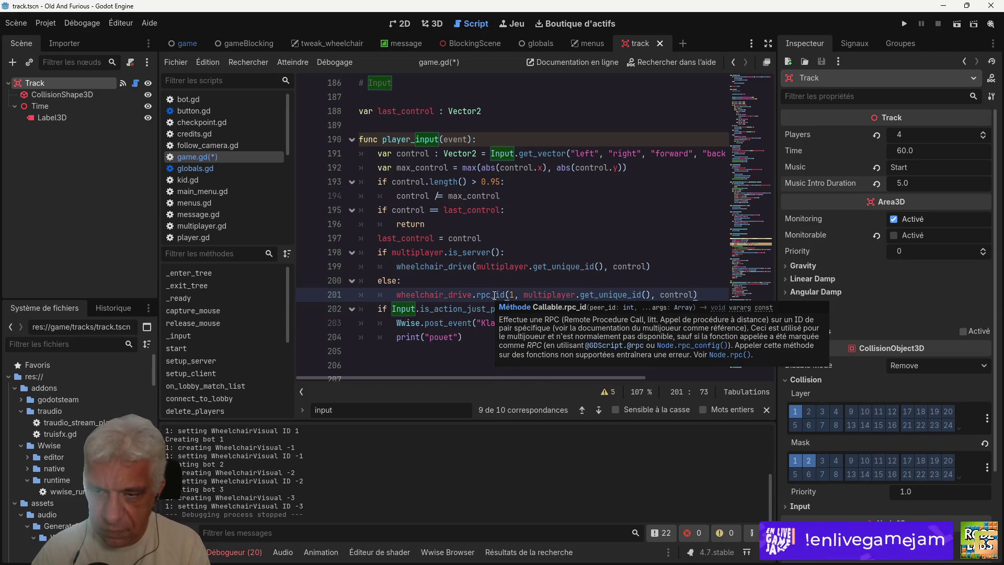
pyautogui.press('Up')
pyautogui.moveTo(361, 312); pyautogui.dragTo(360, 354)
pyautogui.press('Delete')
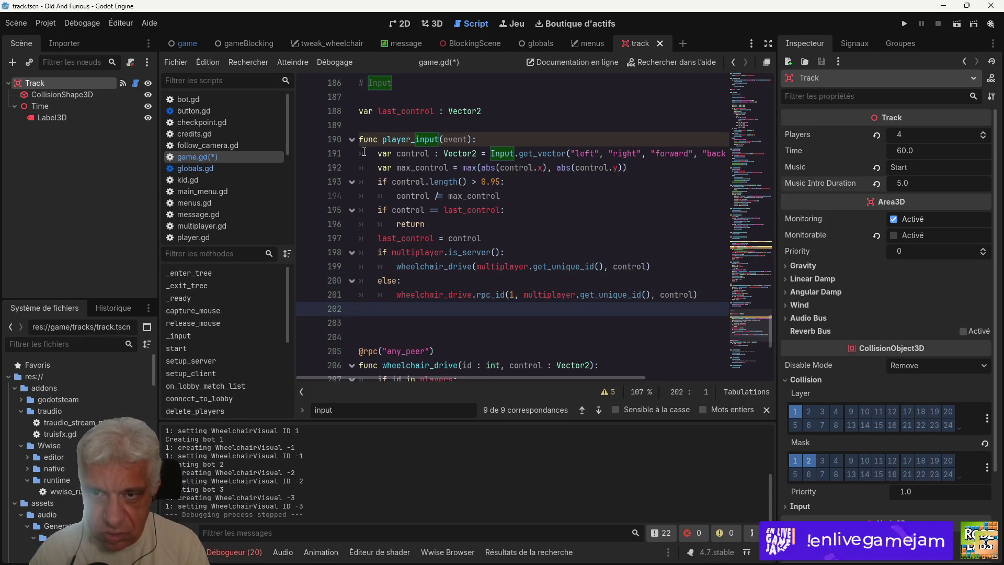
pyautogui.click(364, 153)
pyautogui.write('if Input.is_action_just_pressed("pouet"): \t\tWwise.post_event("Klaxon", camera.target) \t\tprint("pouet")')
pyautogui.hotkey('ctrl', 's')
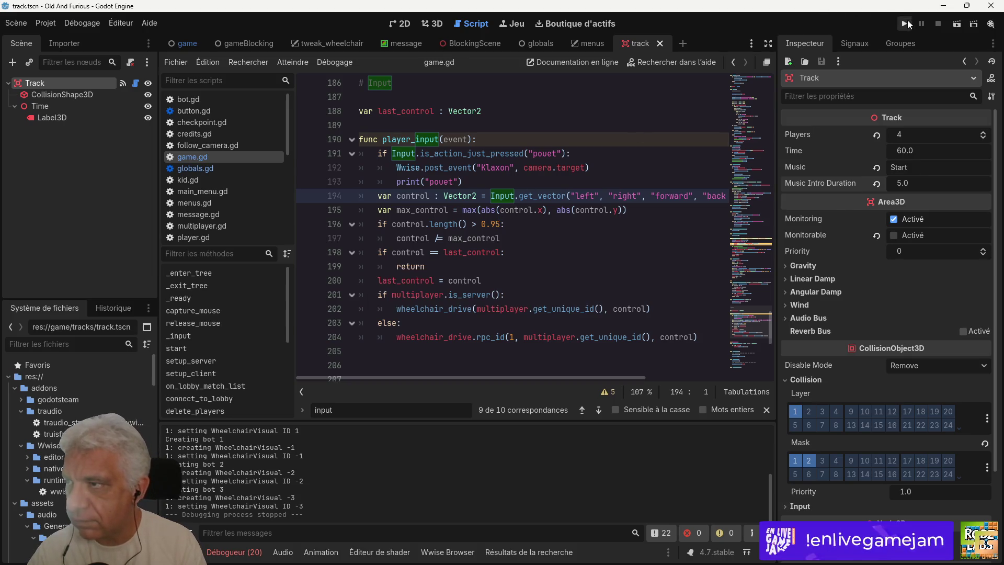
# Step: Playtest the horn, then delete the print("pouet") line, leaving a blank line under the Klaxon event
pyautogui.click(908, 24)
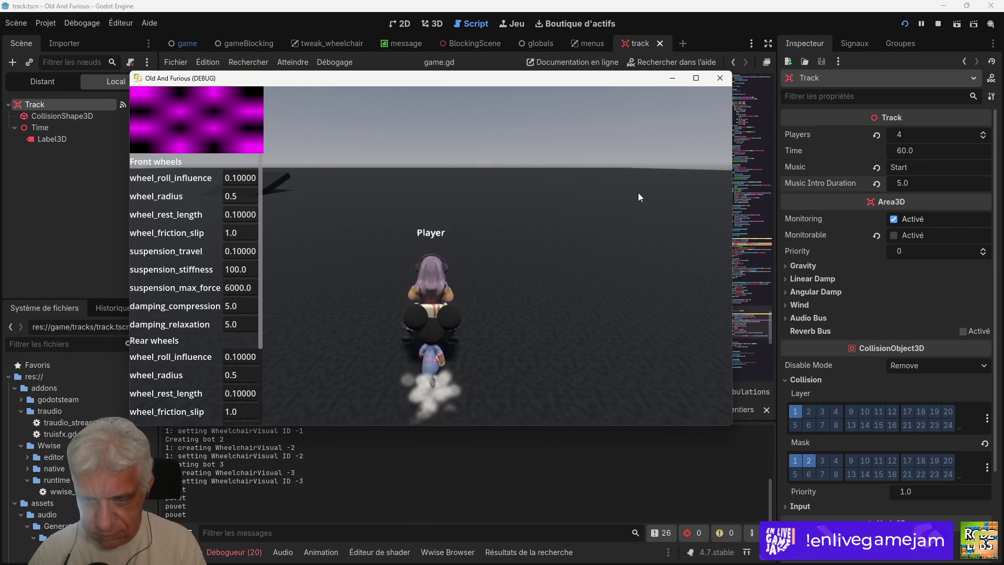
pyautogui.click(721, 78)
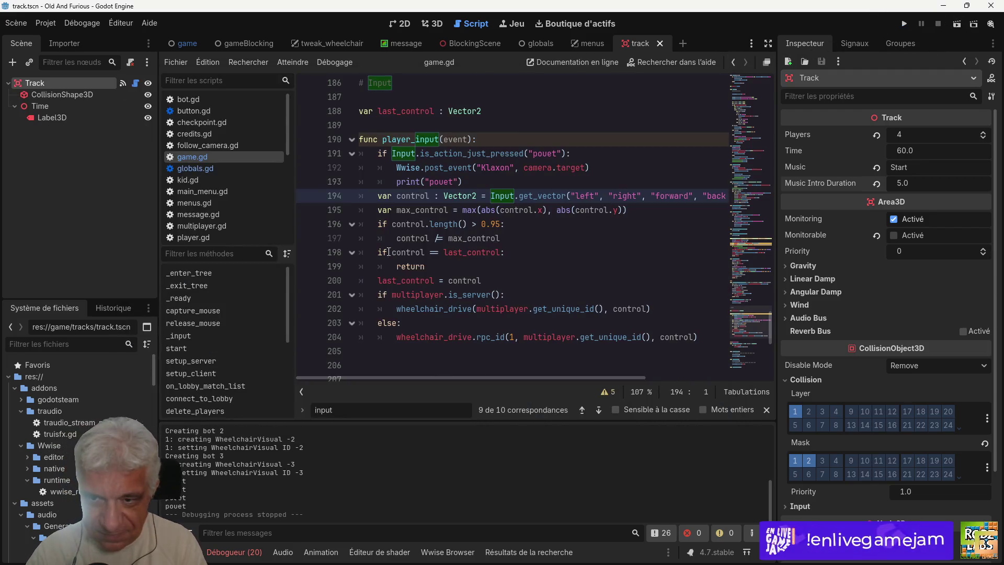
pyautogui.hotkey('shift', 'Up')
pyautogui.press('Delete')
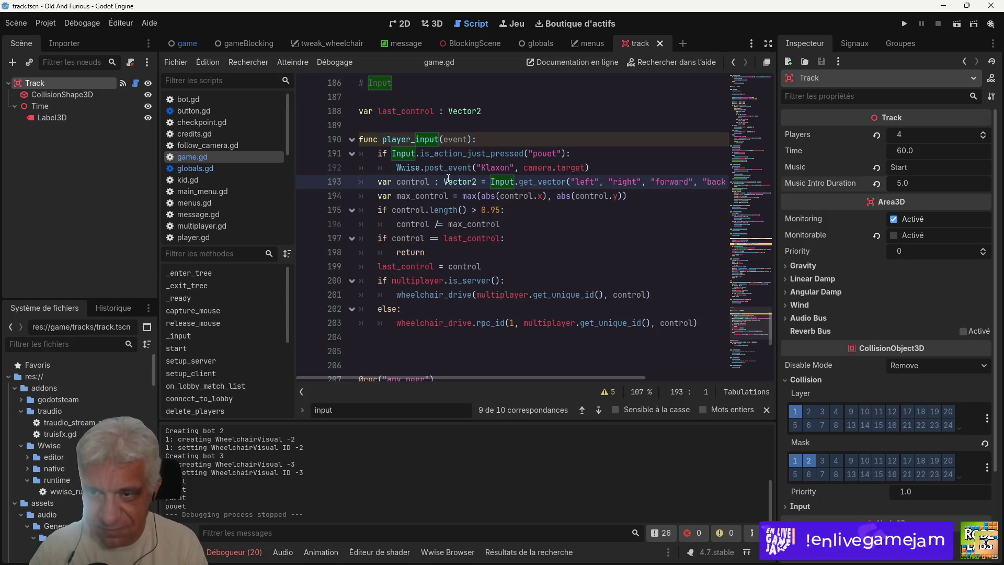
pyautogui.click(616, 171)
pyautogui.press('Return')
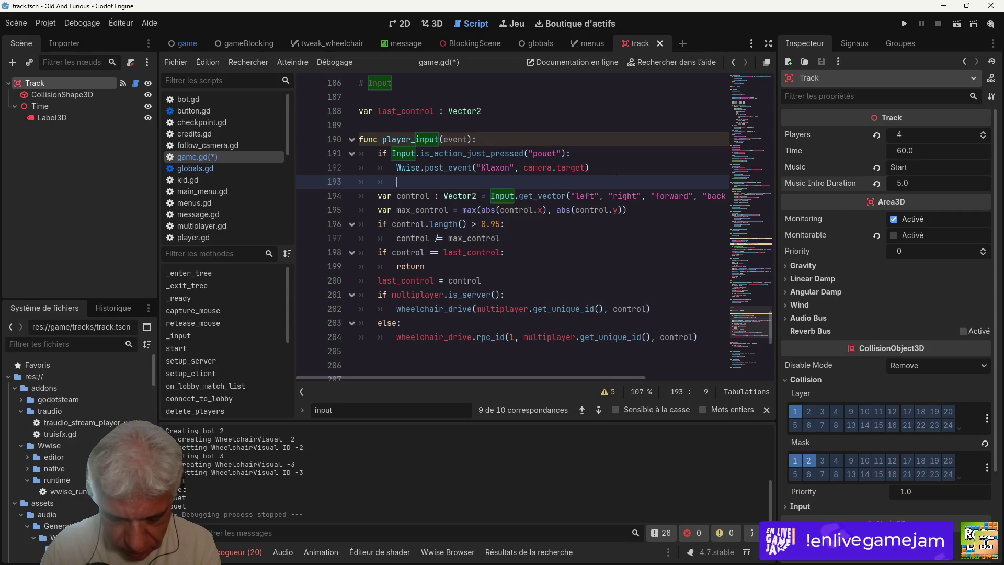
# Step: Write play_klaxon.rpc(multiplayer.get_unique_id()) on line 193, reusing the id expression from line 204
pyautogui.write('play_')
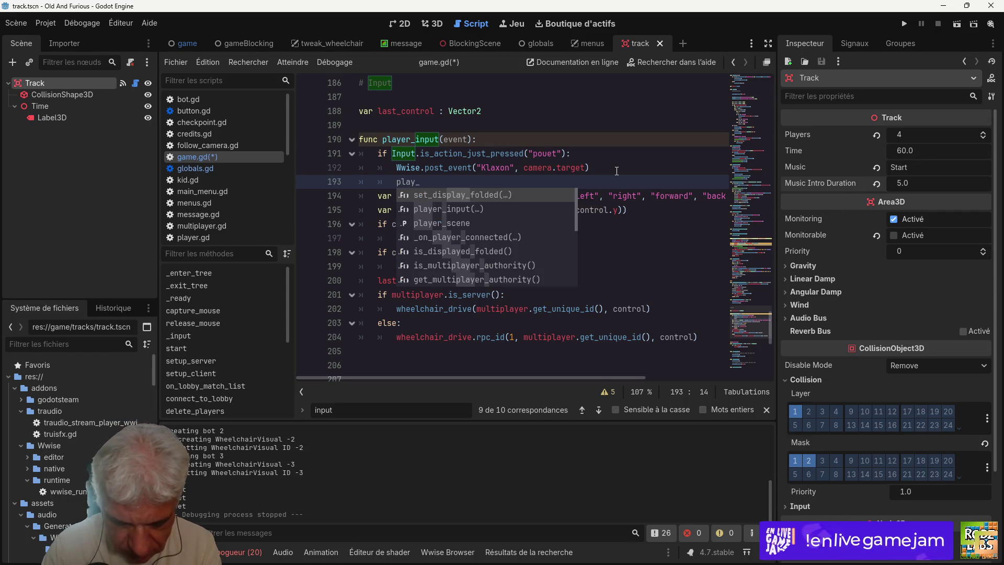
pyautogui.write('klaxon')
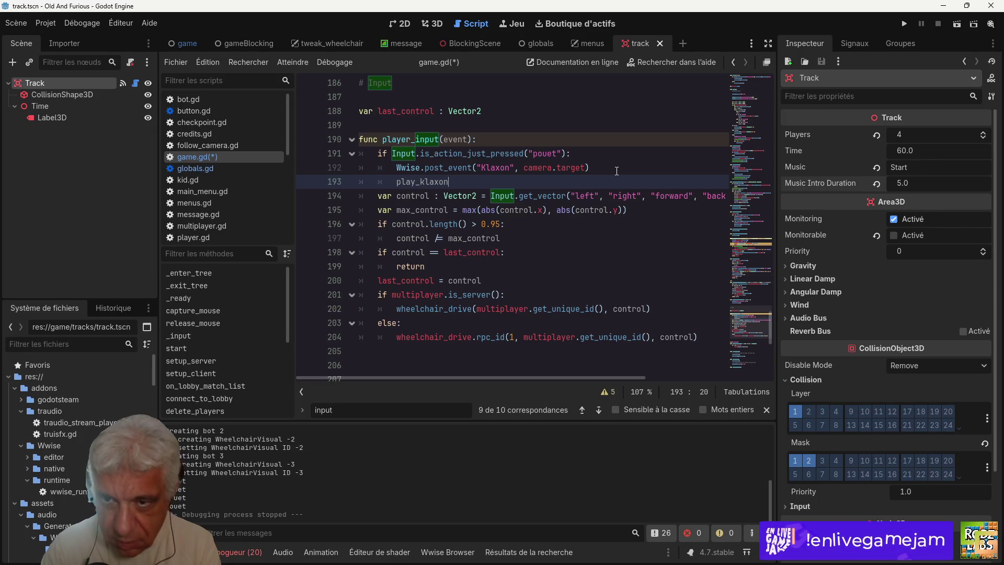
pyautogui.write('.')
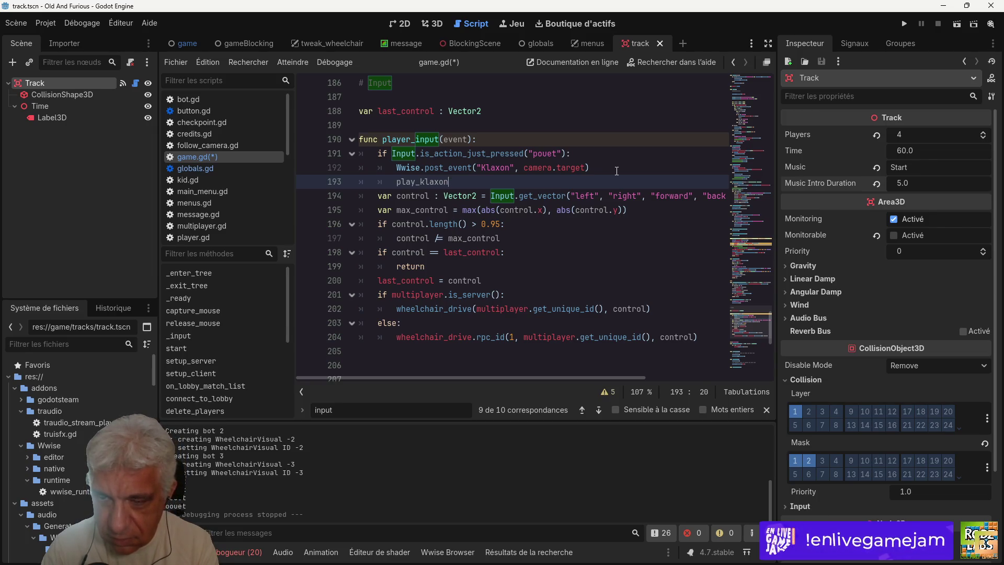
pyautogui.write('rpc(')
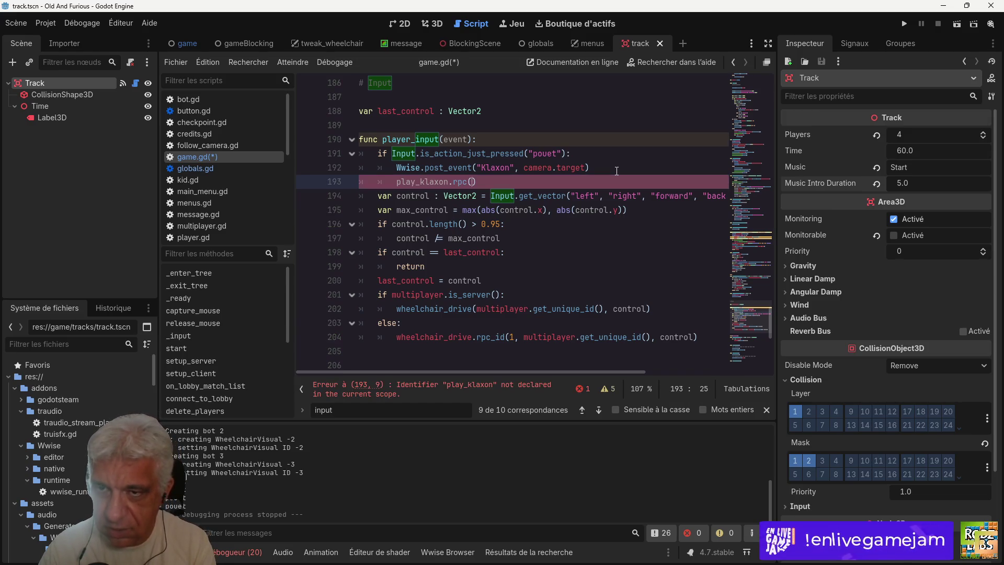
pyautogui.moveTo(393, 295); pyautogui.dragTo(501, 296)
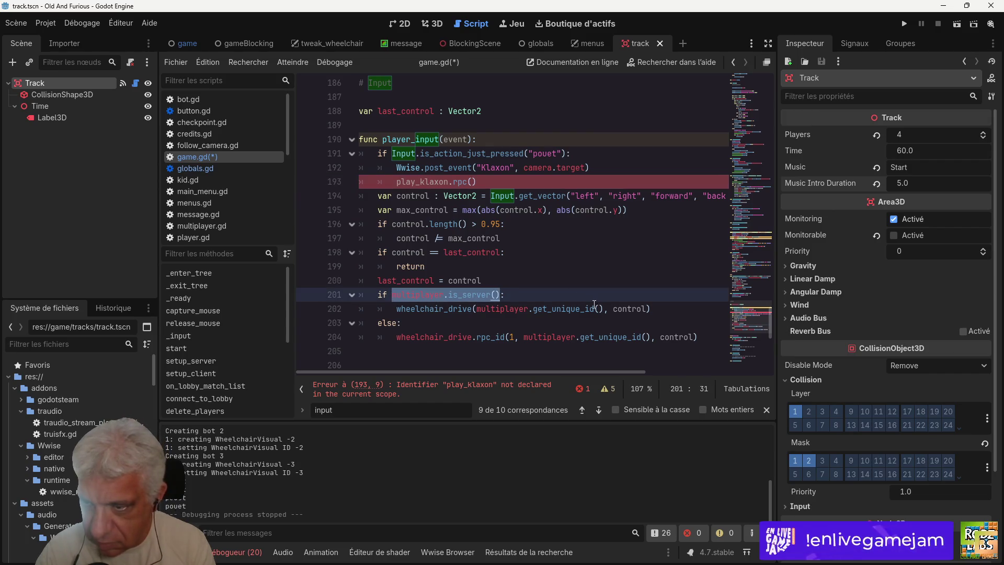
pyautogui.moveTo(520, 339); pyautogui.dragTo(637, 338)
pyautogui.click(538, 338)
pyautogui.moveTo(519, 339); pyautogui.dragTo(648, 336)
pyautogui.click(581, 338)
pyautogui.hotkey('ctrl', 'c')
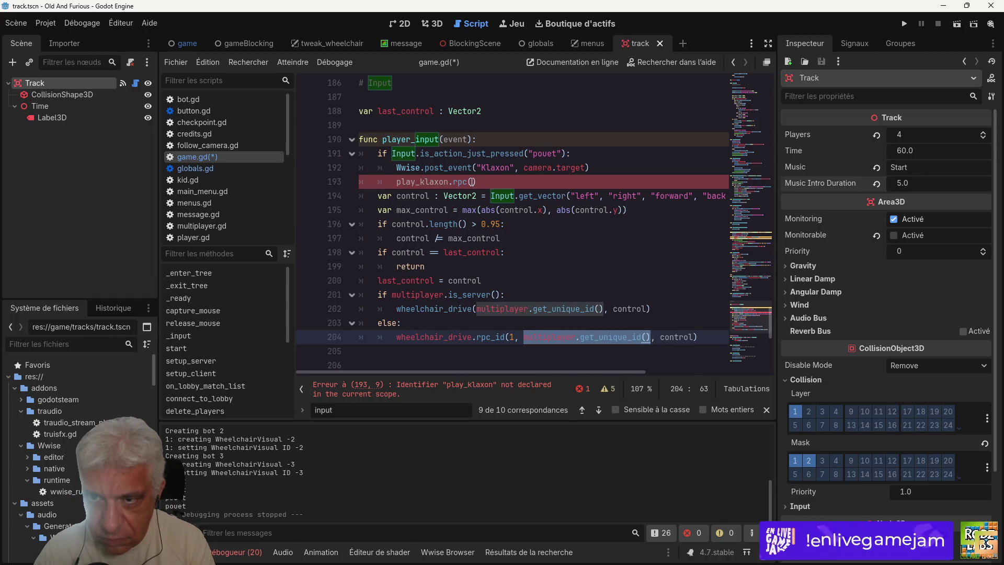
pyautogui.click(472, 181)
pyautogui.hotkey('ctrl', 'v')
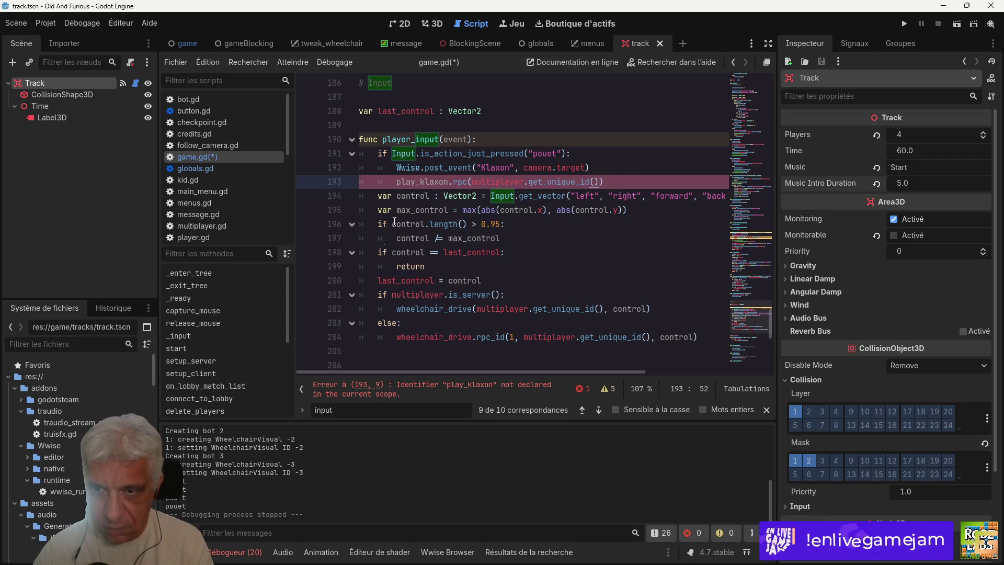
# Step: Declare func play_klaxon(id : int): after player_input and begin a for loop in its body
pyautogui.click(380, 363)
pyautogui.write('func play_')
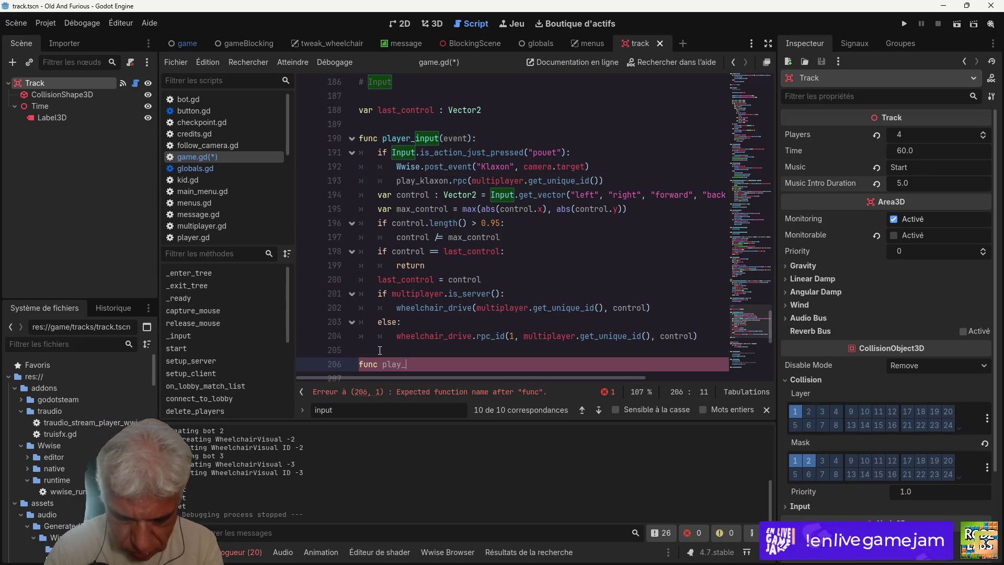
pyautogui.write('klaxon')
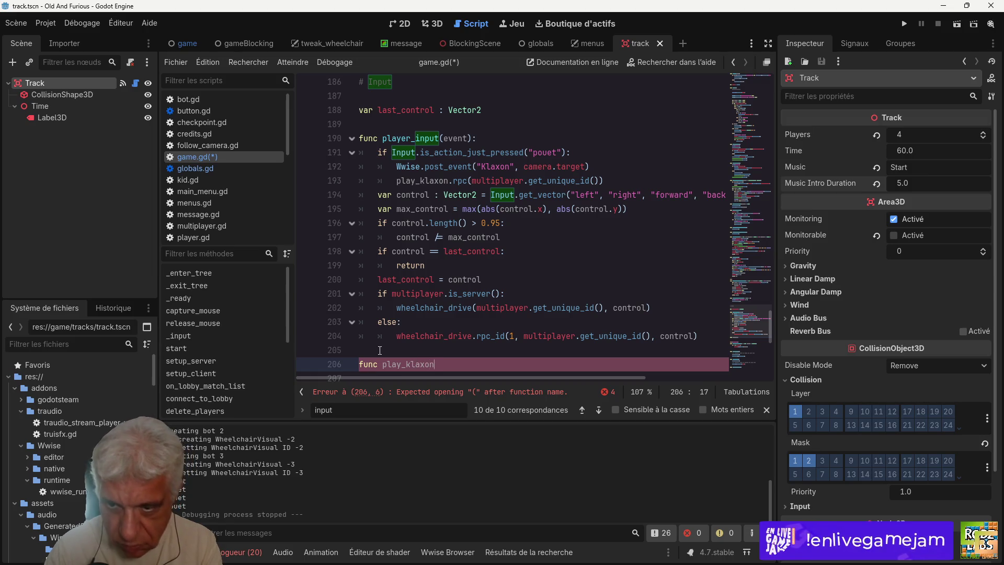
pyautogui.write('(')
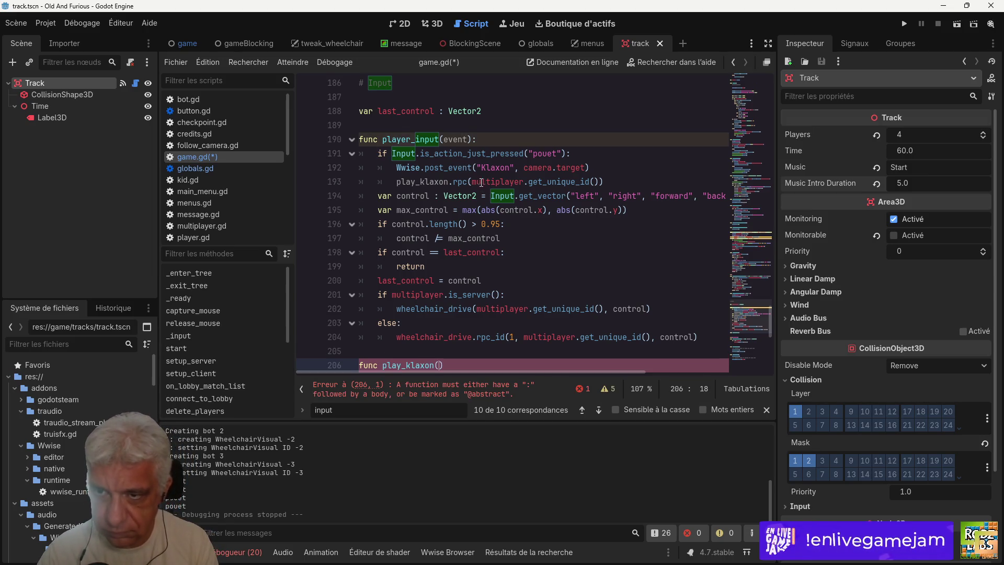
pyautogui.write('id')
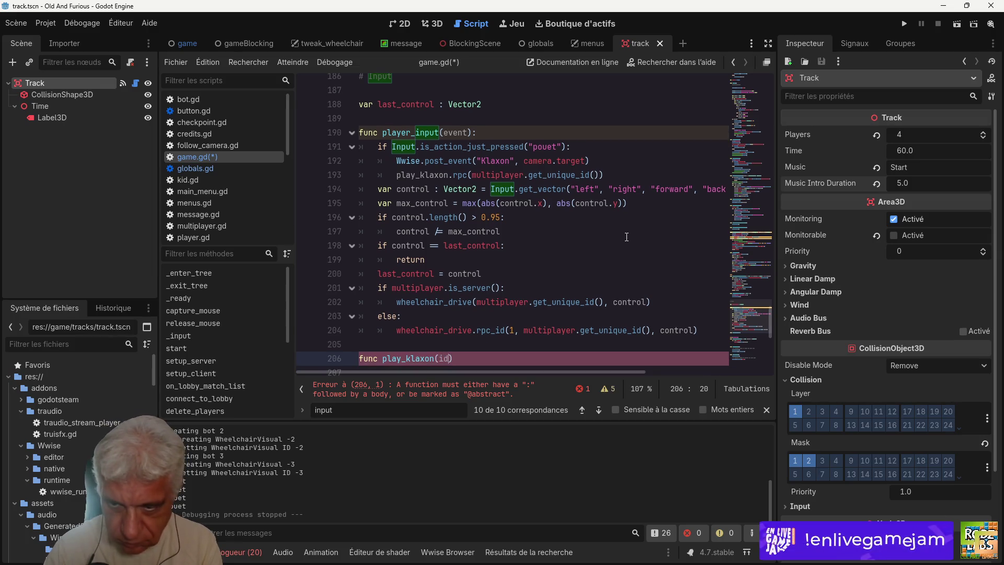
pyautogui.write('):')
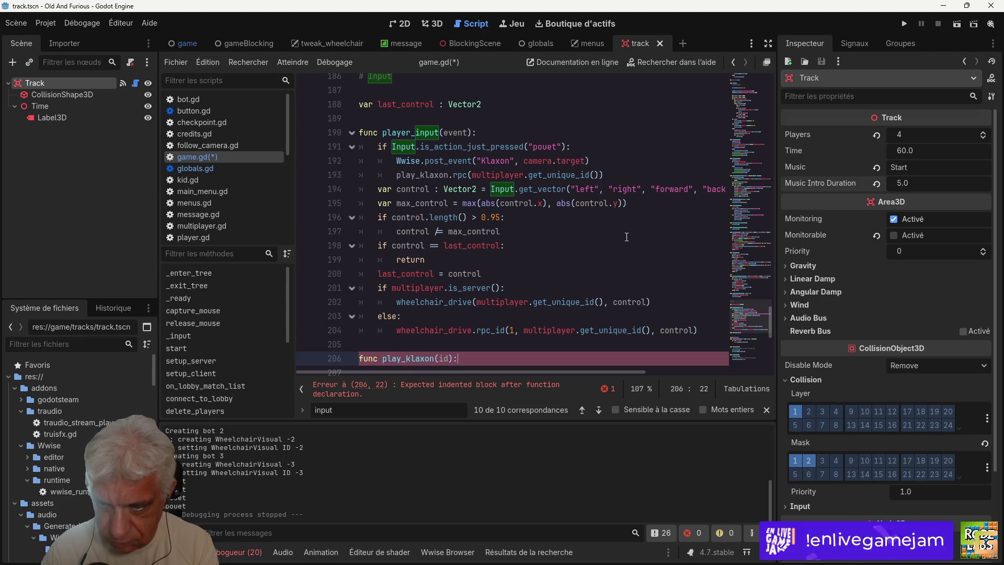
pyautogui.press('Return')
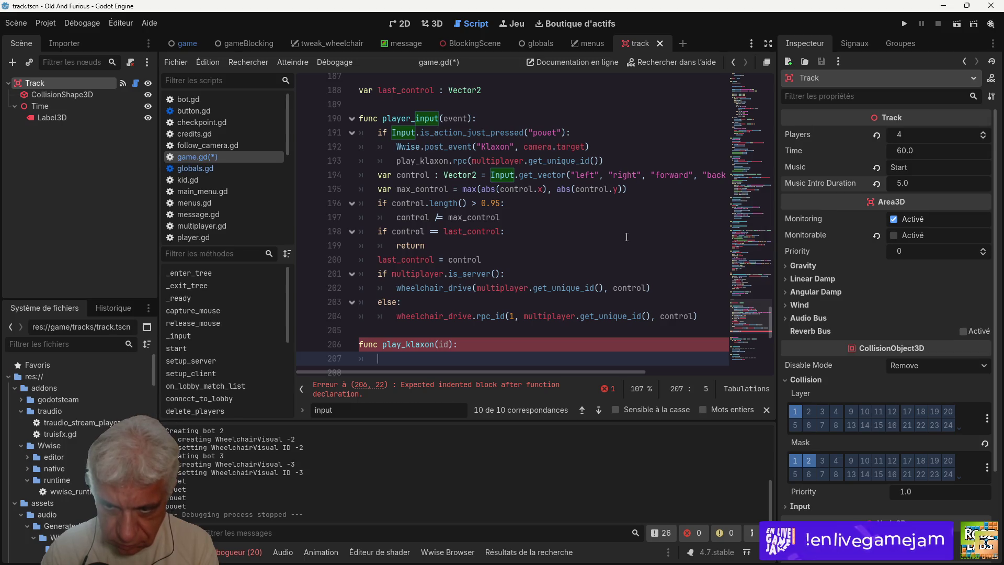
pyautogui.click(452, 344)
pyautogui.write(': int')
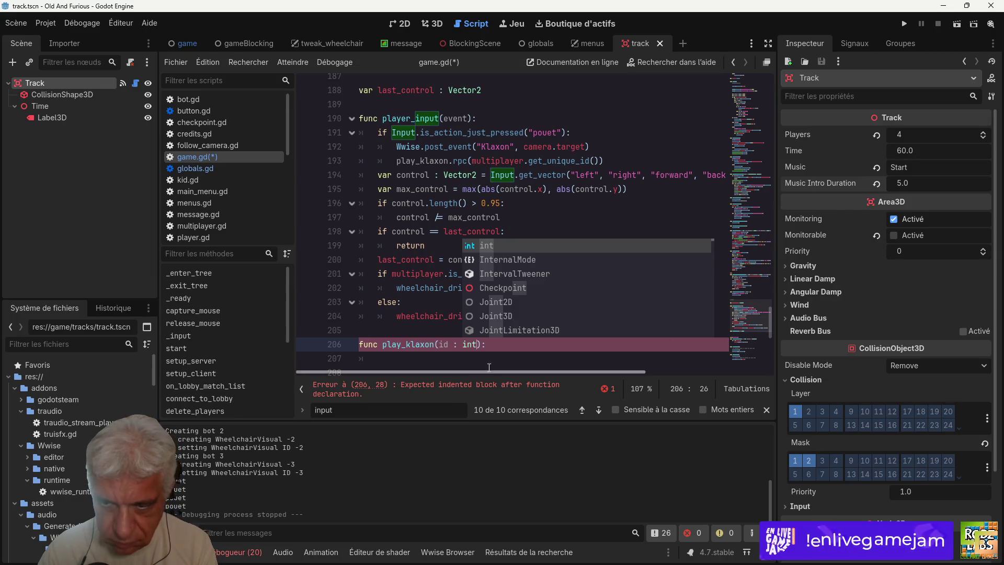
pyautogui.click(405, 358)
pyautogui.write('for')
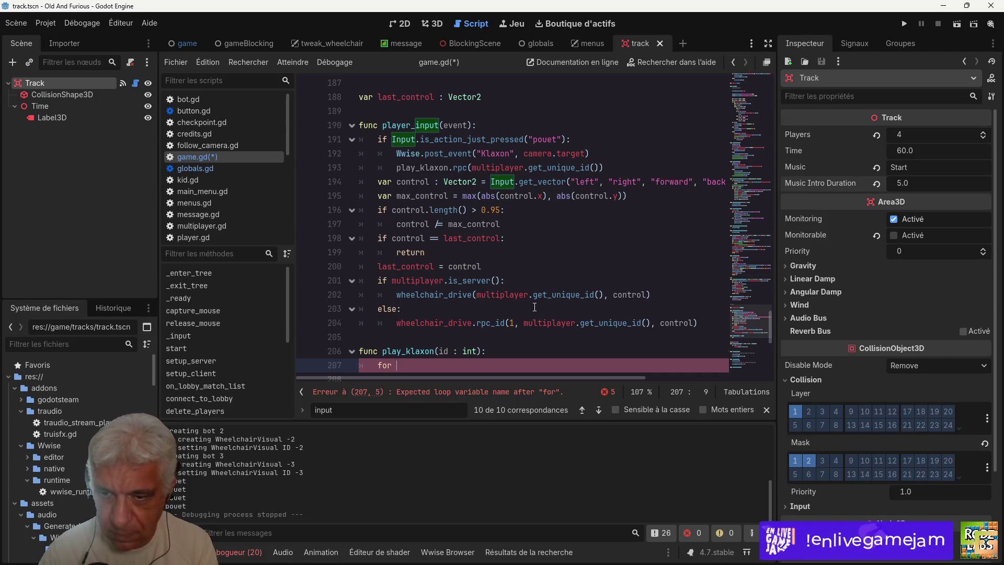
# Step: Write the loop as for w in get_tree().get_nodes_in_group("wheelchair") on line 207
pyautogui.scroll(-4, 534, 307)
pyautogui.write('w')
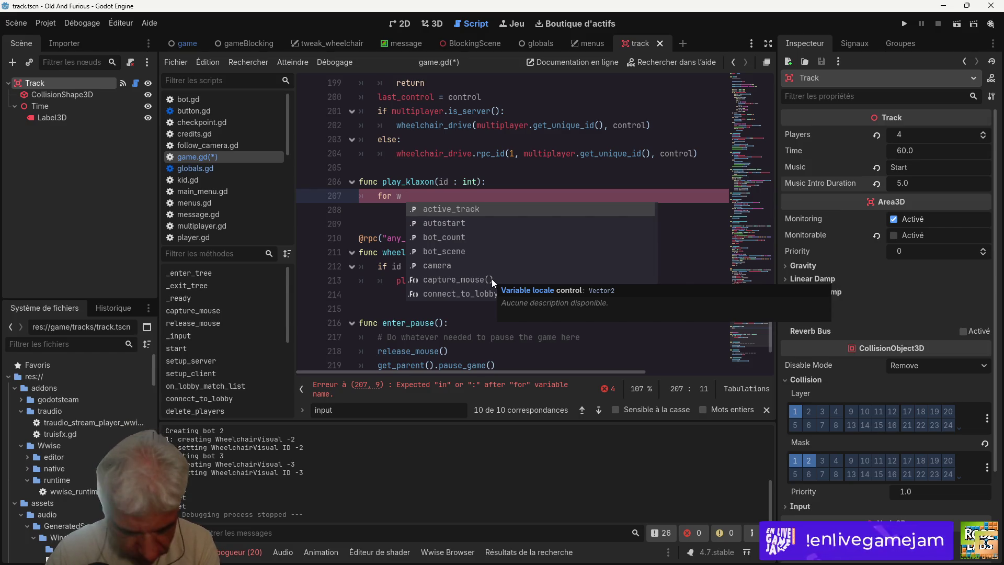
pyautogui.write('in ')
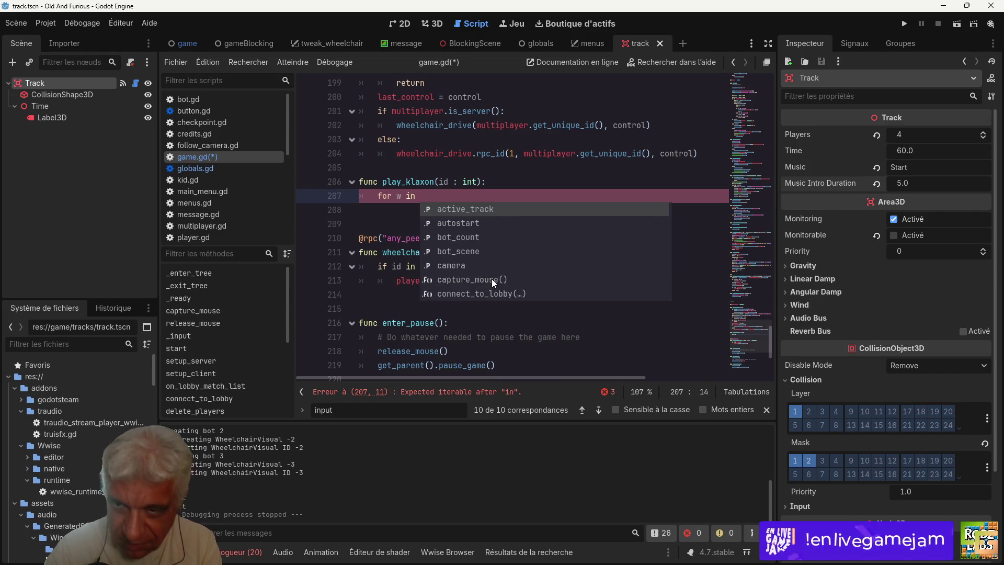
pyautogui.write('get_')
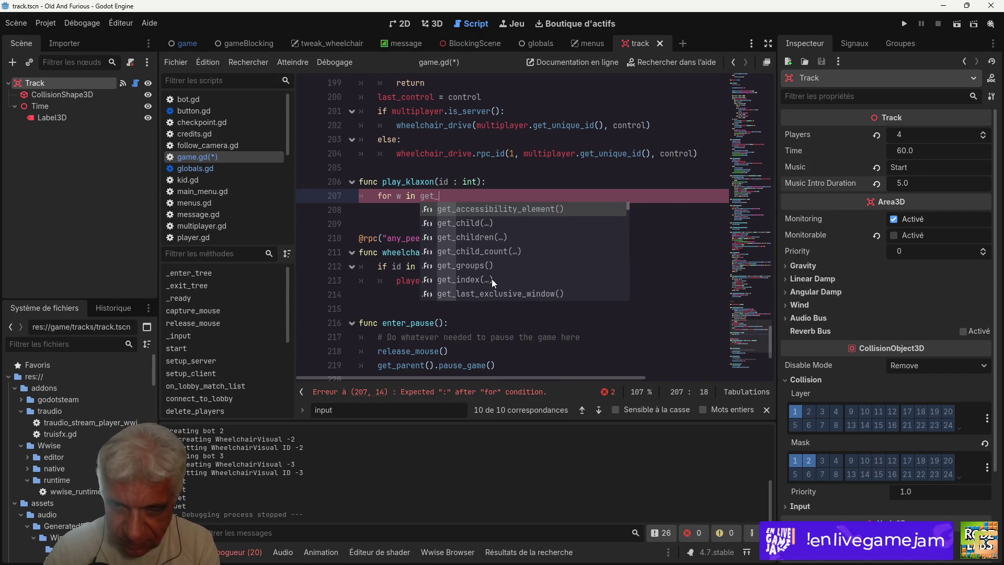
pyautogui.write('tr')
pyautogui.press('Return')
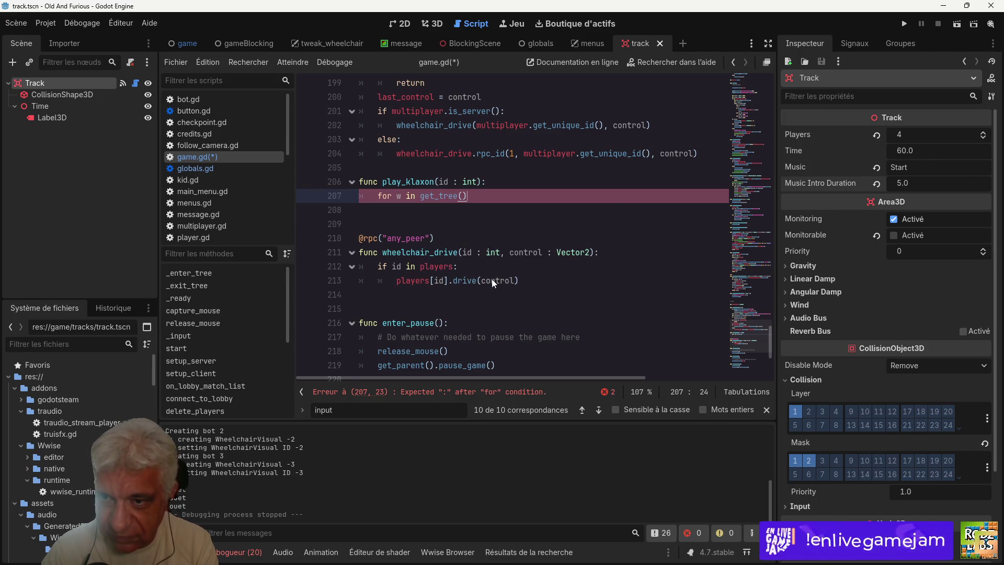
pyautogui.write('.get_no')
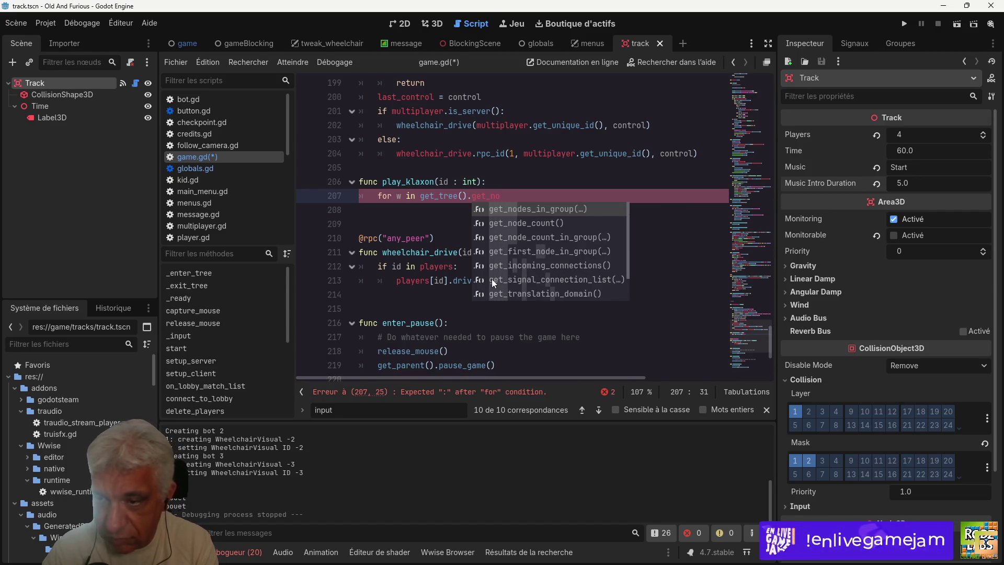
pyautogui.press('Return')
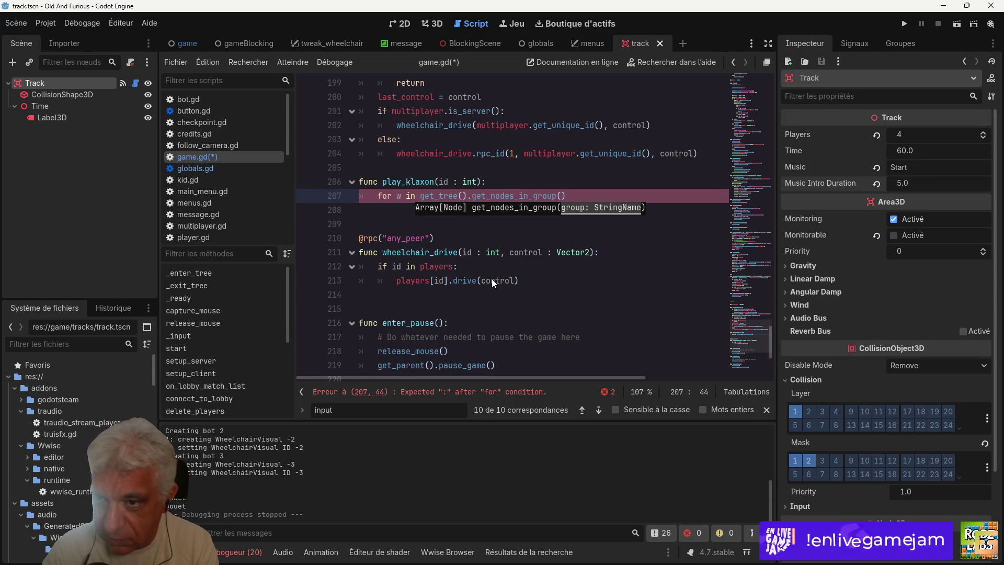
pyautogui.write('"')
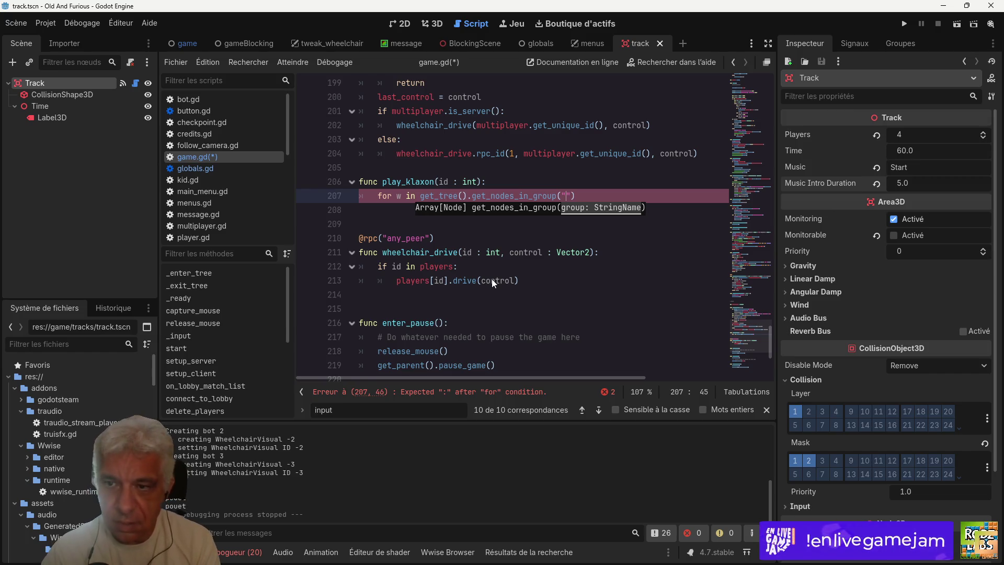
pyautogui.write('whee')
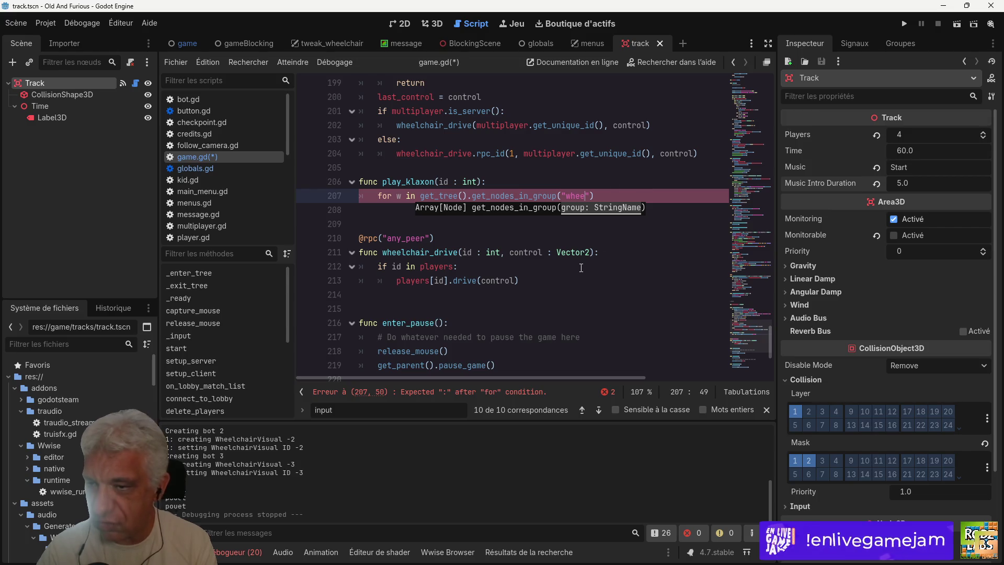
pyautogui.write('lcha')
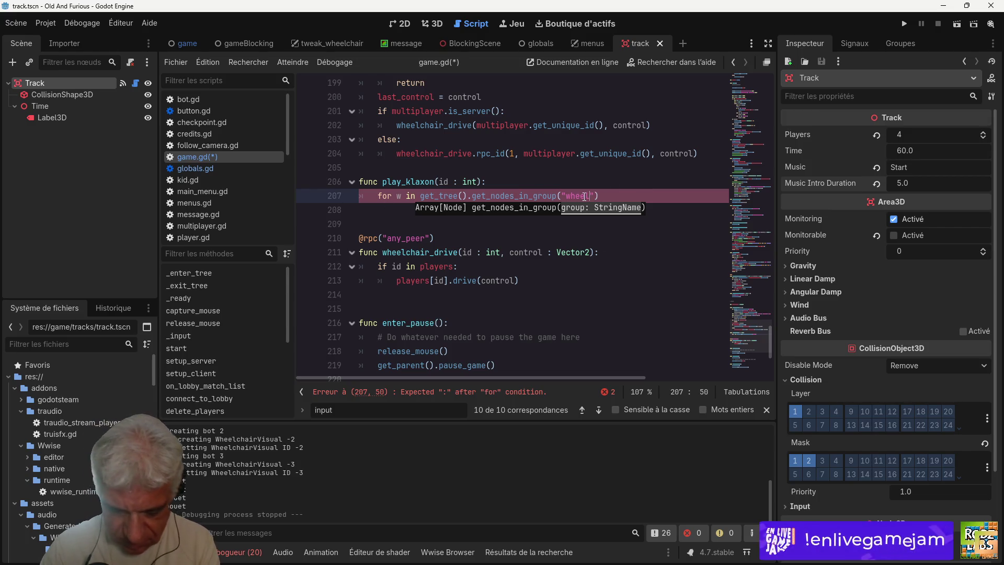
pyautogui.write('ir')
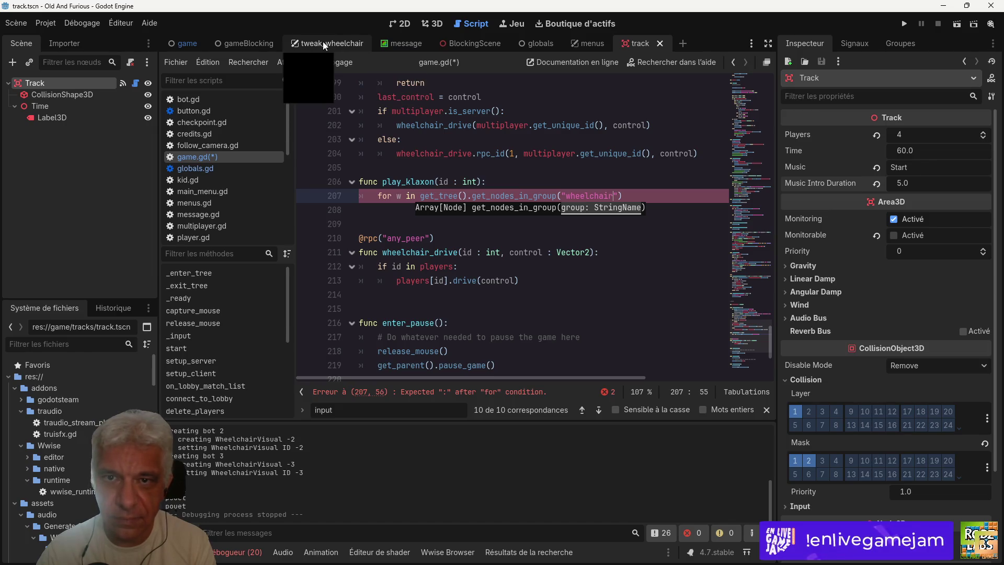
pyautogui.scroll(-10, 80, 497)
pyautogui.scroll(-10, 80, 498)
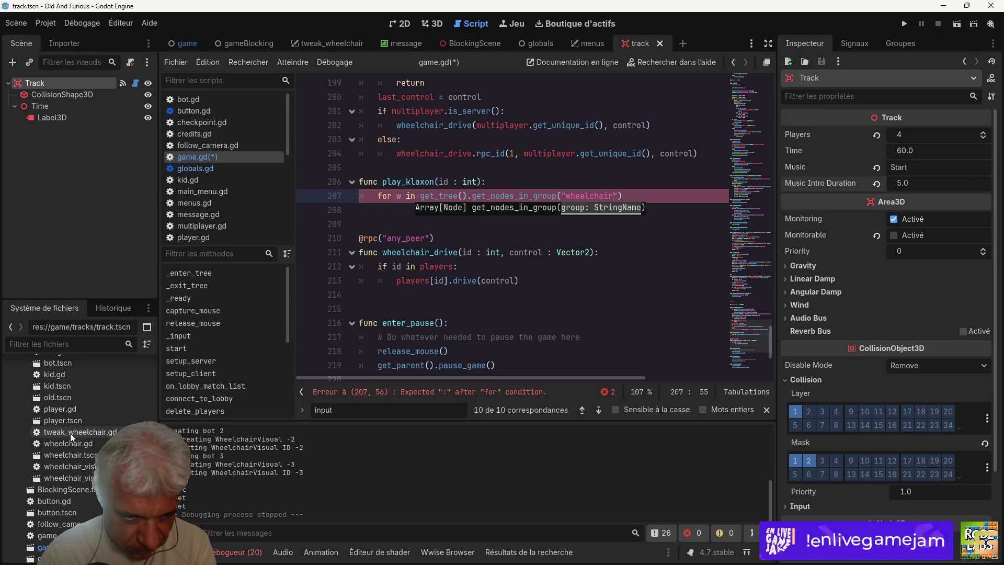
# Step: Open wheelchair_visual.tscn, view the WheelchairVisual root's groups in the Groupes dock, then return to game.gd
pyautogui.doubleClick(80, 479)
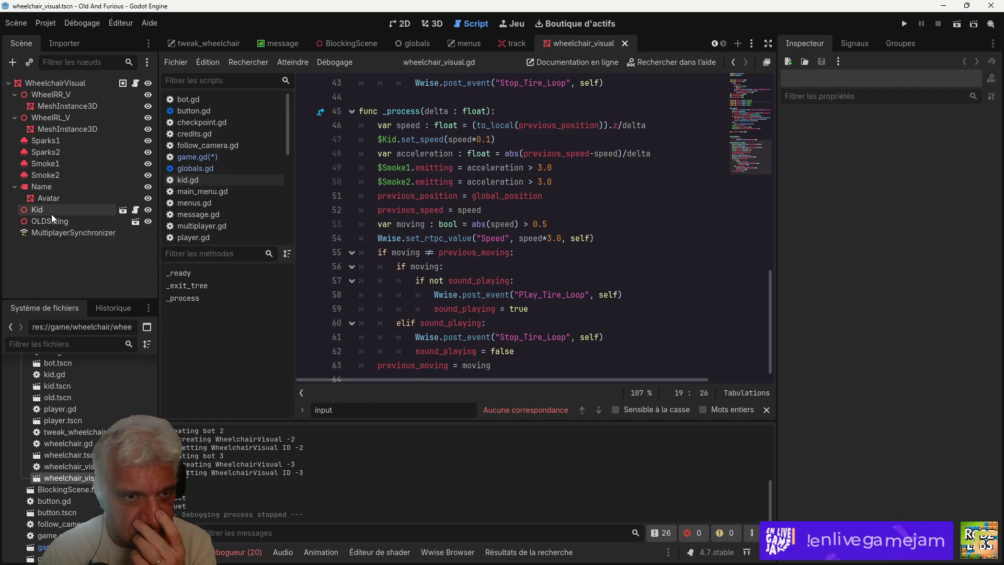
pyautogui.click(62, 83)
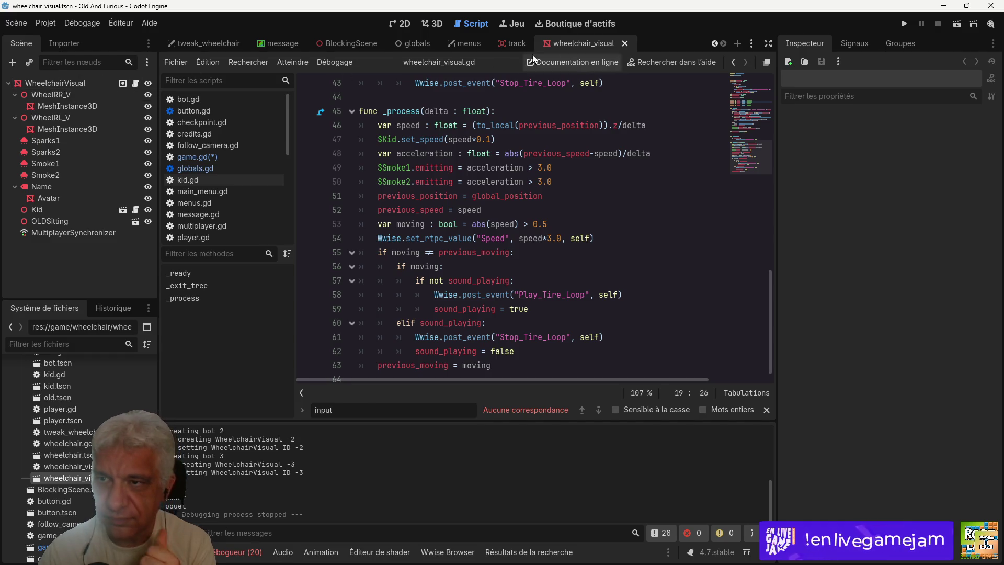
pyautogui.click(899, 44)
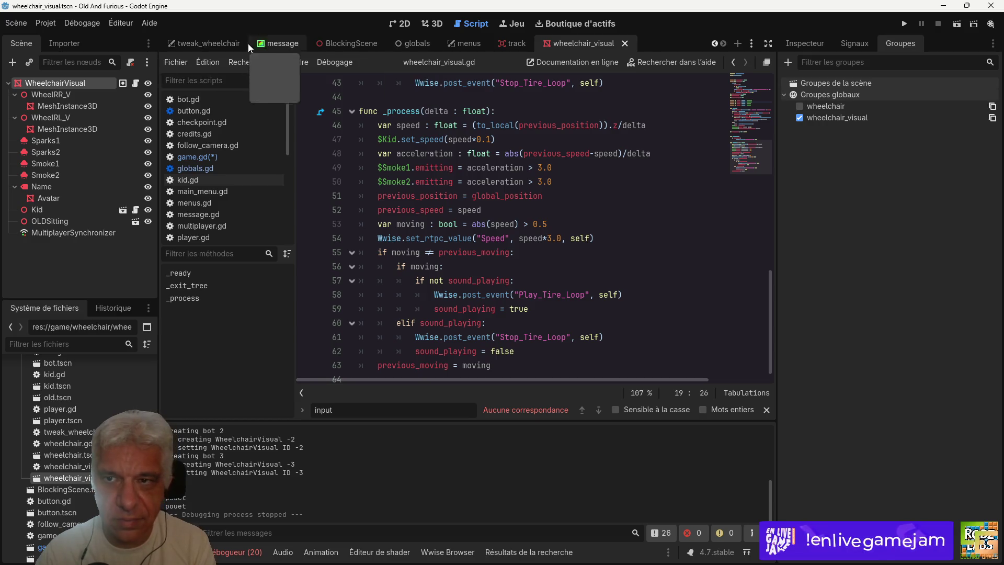
pyautogui.scroll(2, 248, 43)
pyautogui.click(187, 44)
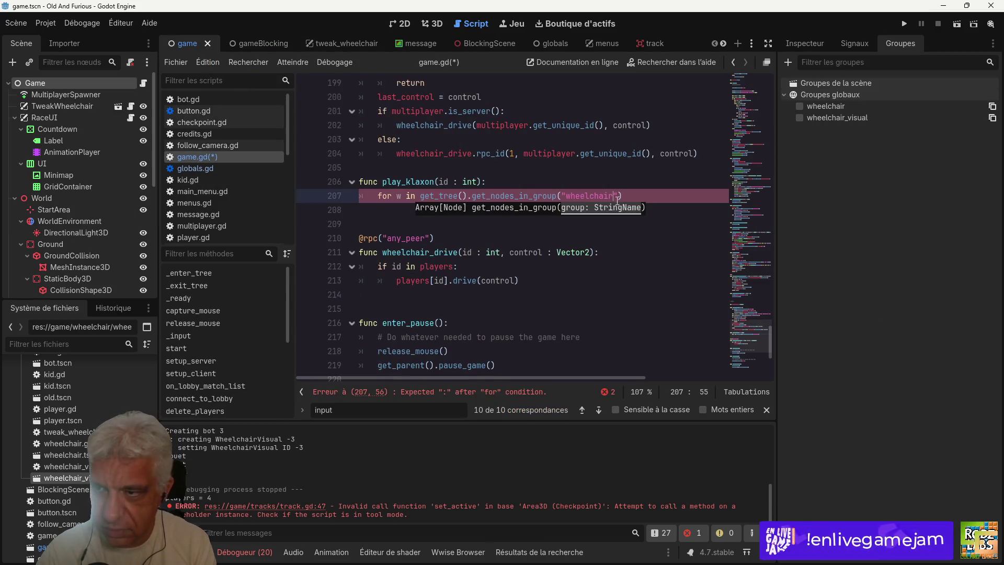
# Step: Change the loop's group to "wheelchair_visual" and start an indented line inside it
pyautogui.press('Escape')
pyautogui.write('_visual')
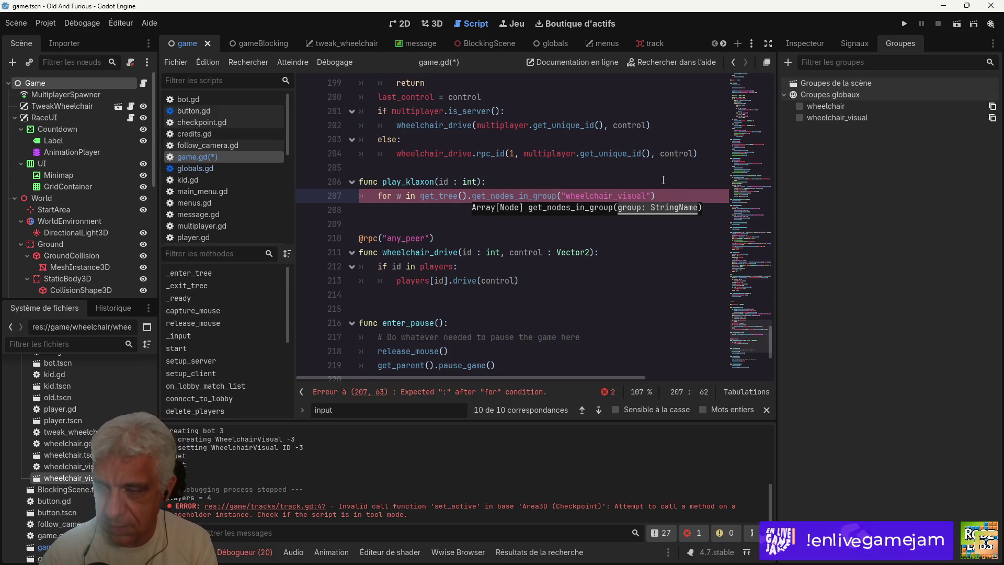
pyautogui.press('End')
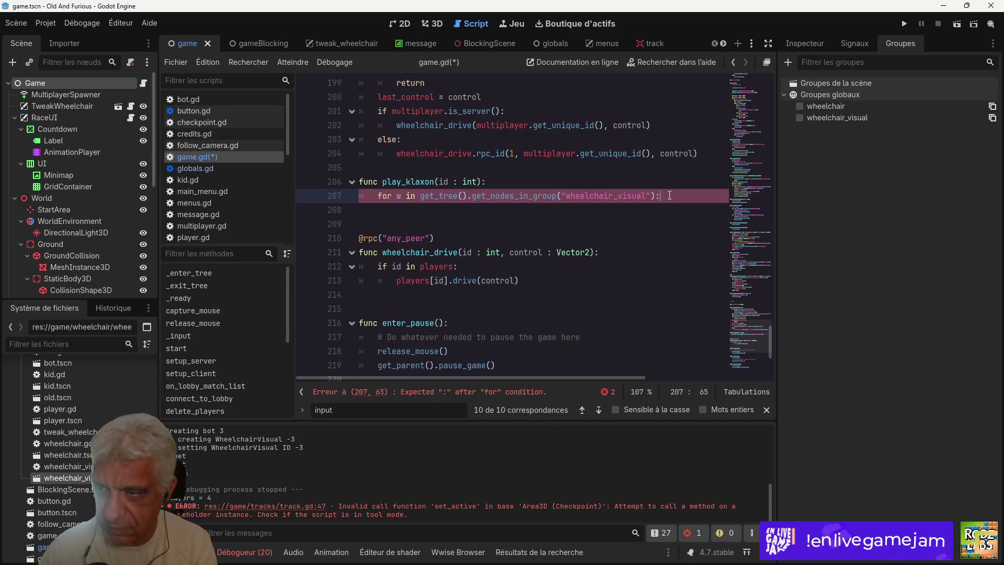
pyautogui.press('Return')
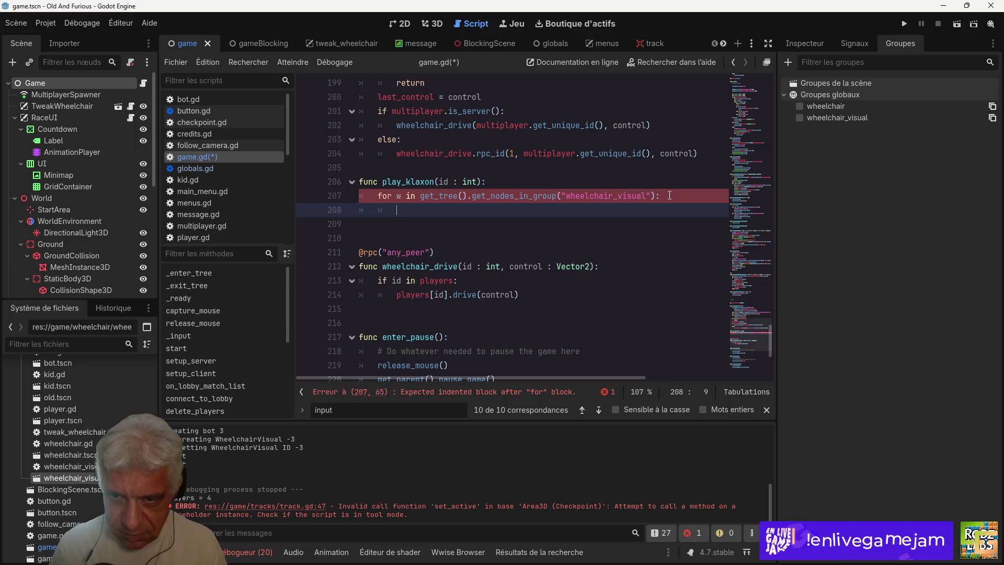
# Step: Add the condition if w.player_id == id: with an indented line beneath it
pyautogui.write('if w.')
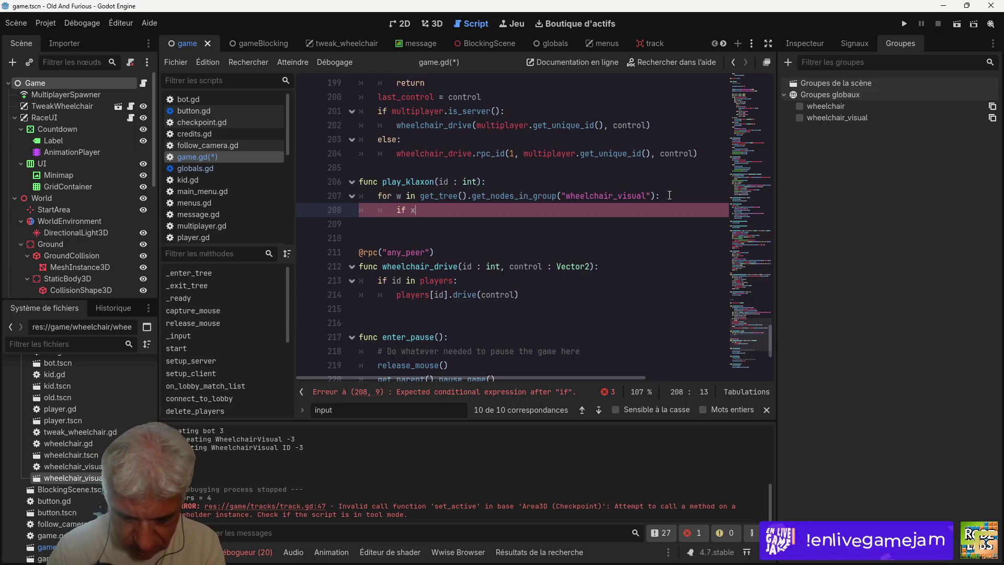
pyautogui.write('playere')
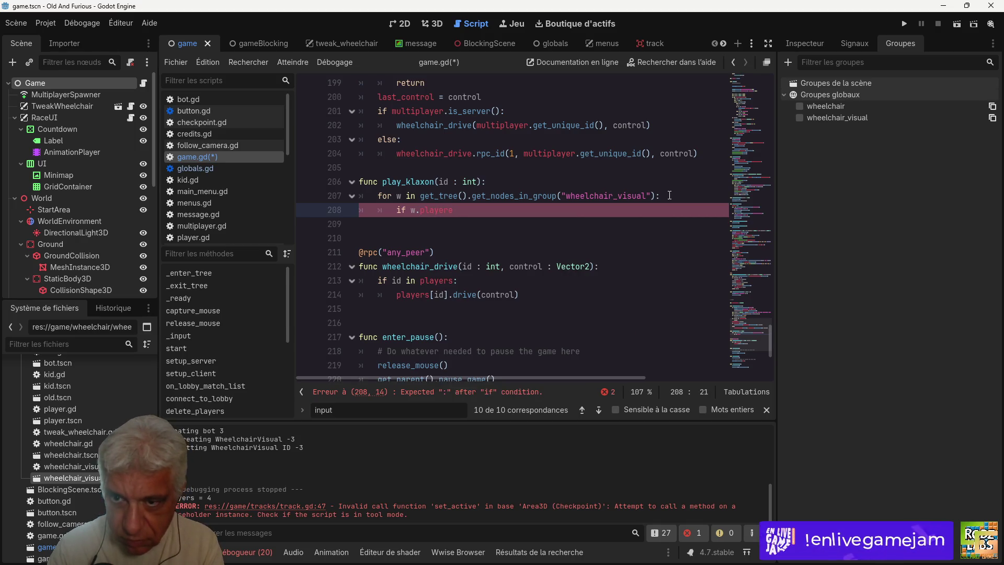
pyautogui.write('_id == g')
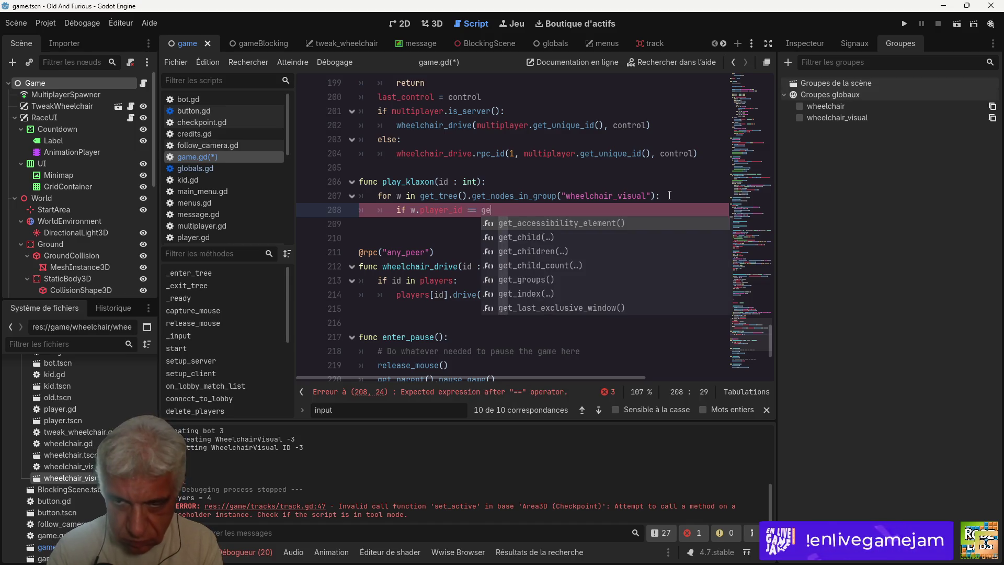
pyautogui.press('Escape')
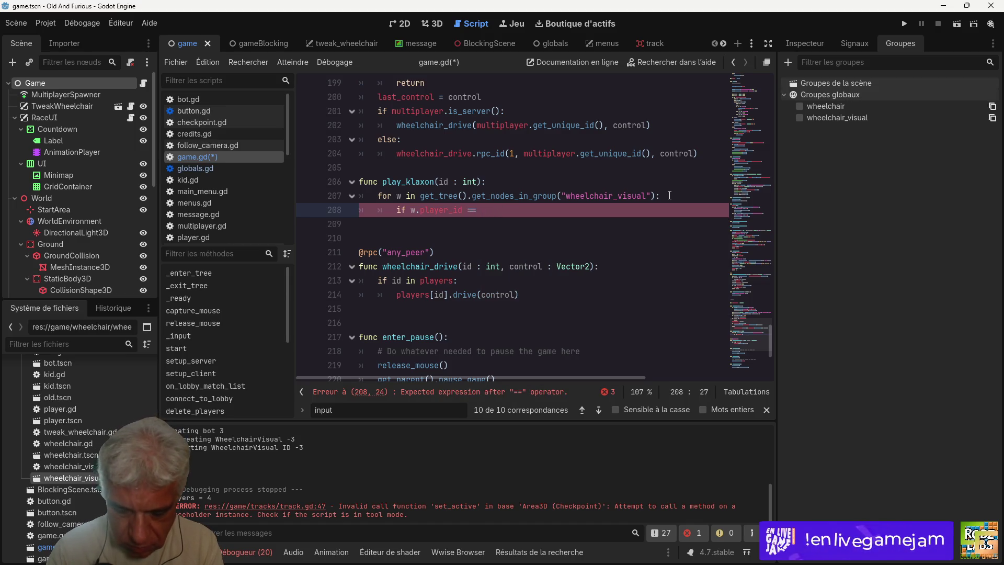
pyautogui.write('mul')
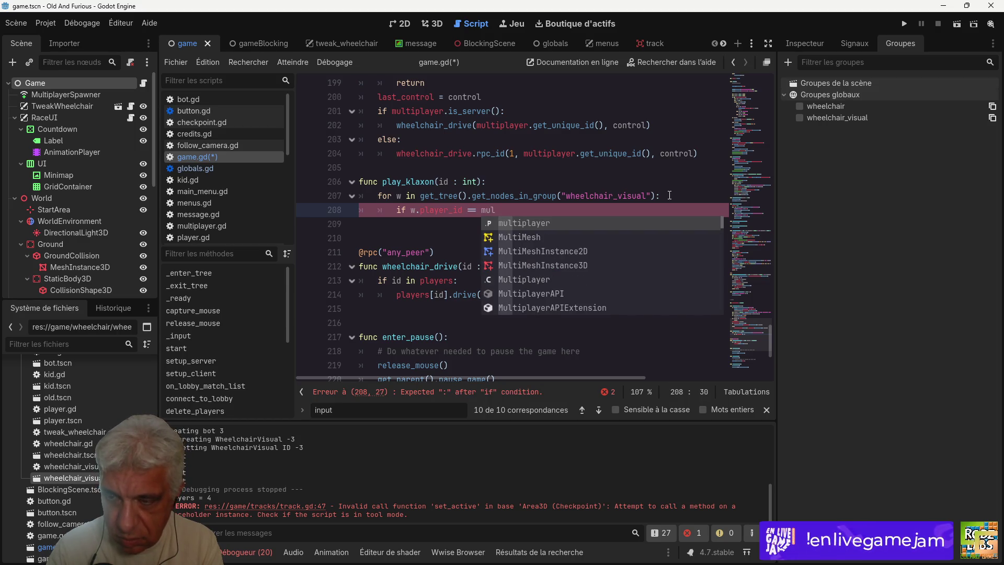
pyautogui.press('Return')
pyautogui.press('BackSpace')
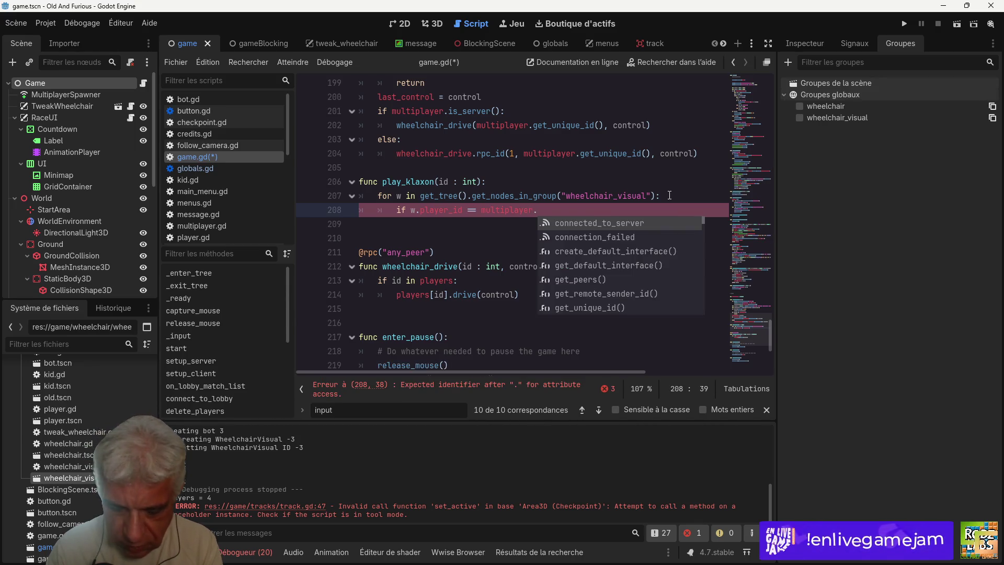
pyautogui.press('BackSpace')
pyautogui.press('BackSpace')
pyautogui.press('BackSpace')
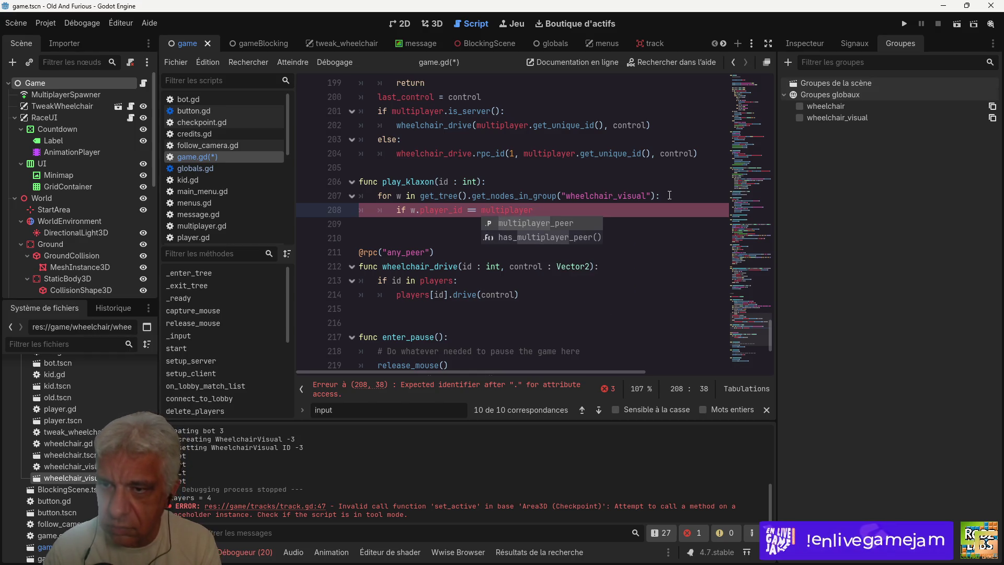
pyautogui.write('id:')
pyautogui.press('Return')
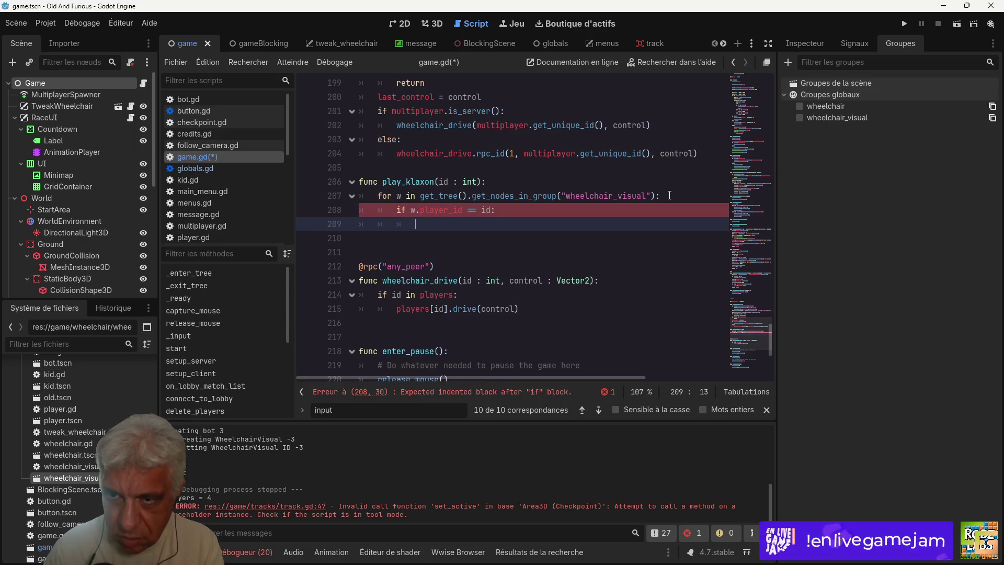
pyautogui.scroll(5, 403, 135)
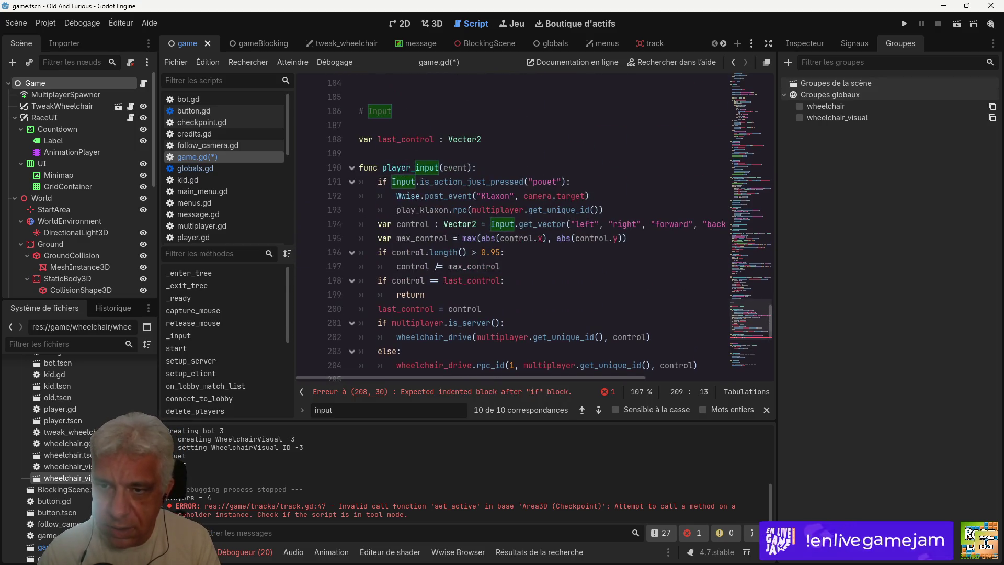
# Step: In the matching branch, post the Klaxon event on w, then break, and save
pyautogui.moveTo(399, 196); pyautogui.dragTo(612, 199)
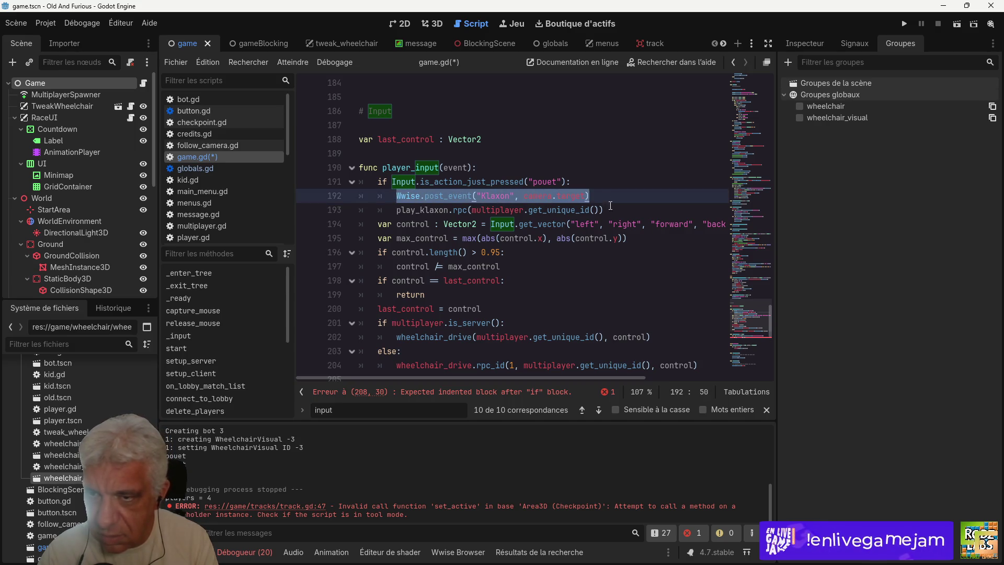
pyautogui.hotkey('ctrl', 'c')
pyautogui.scroll(-5, 610, 205)
pyautogui.click(540, 224)
pyautogui.hotkey('ctrl', 'v')
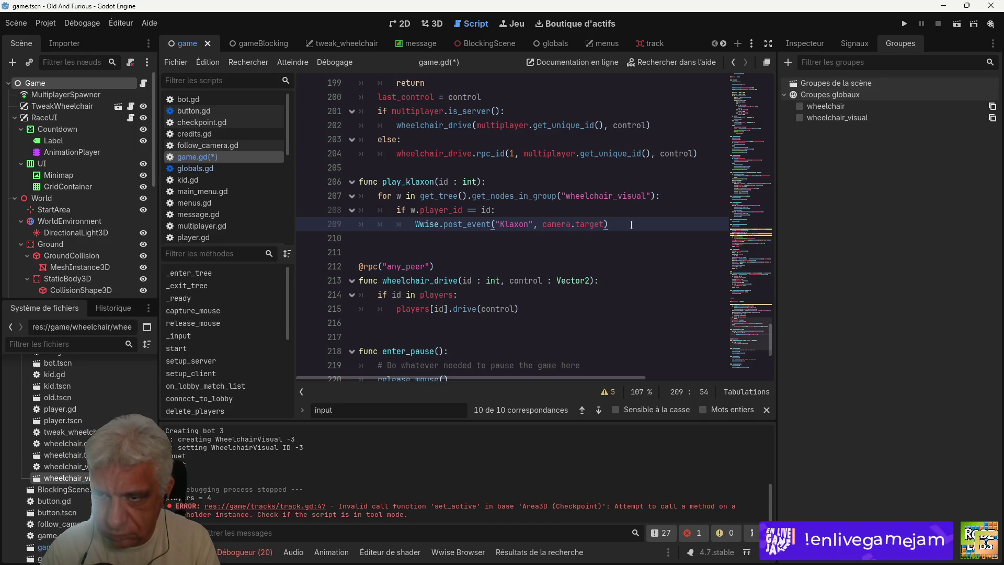
pyautogui.doubleClick(413, 209)
pyautogui.moveTo(542, 224); pyautogui.dragTo(608, 224)
pyautogui.write('w')
pyautogui.press('Return')
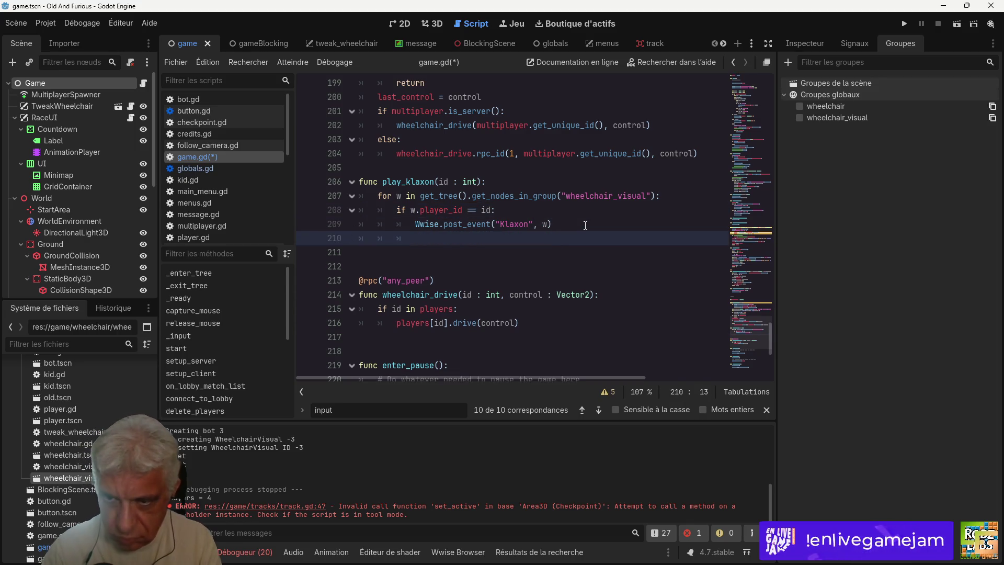
pyautogui.write('break')
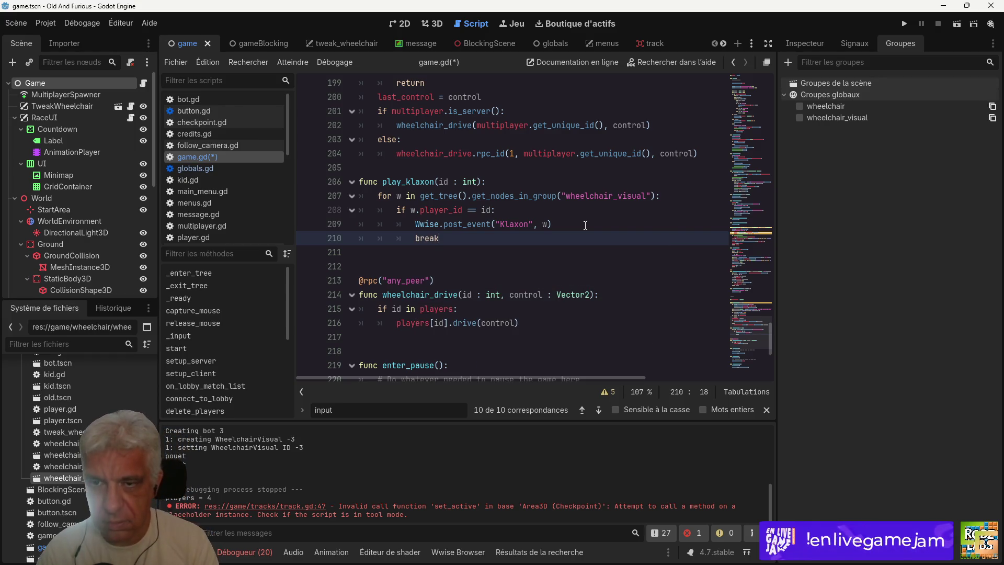
pyautogui.hotkey('ctrl', 's')
pyautogui.click(390, 267)
pyautogui.press('BackSpace')
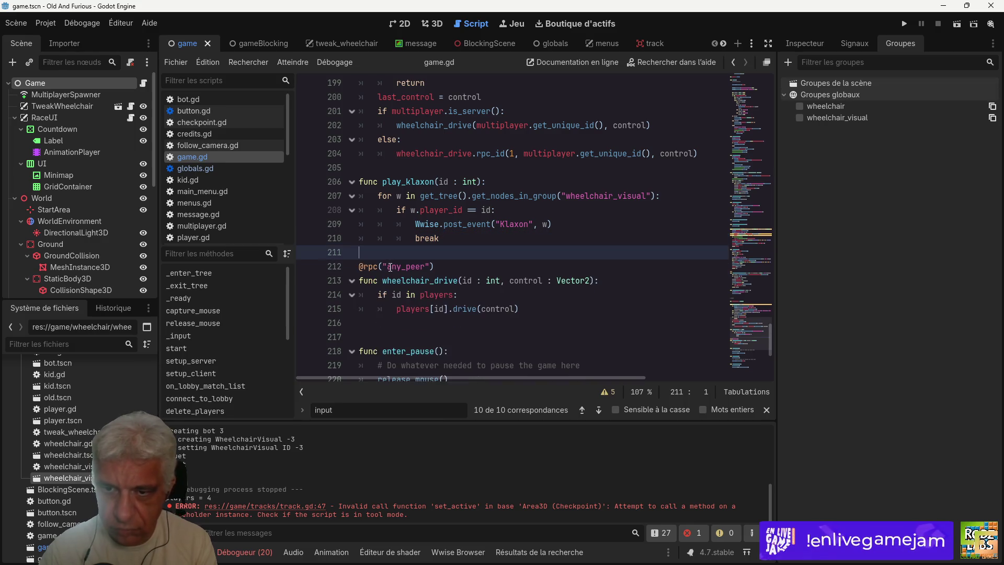
pyautogui.click(378, 172)
pyautogui.press('Return')
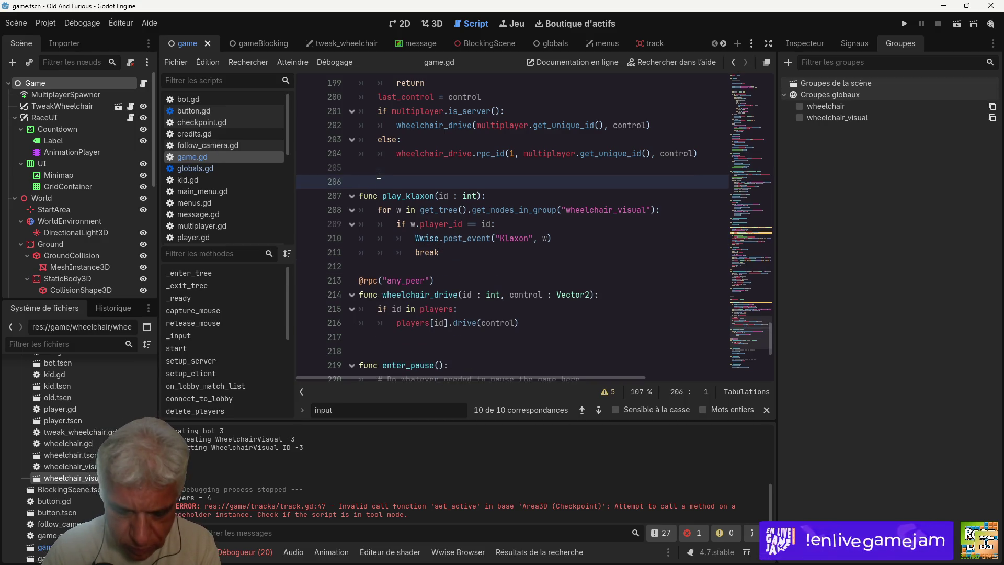
pyautogui.write('à)rp')
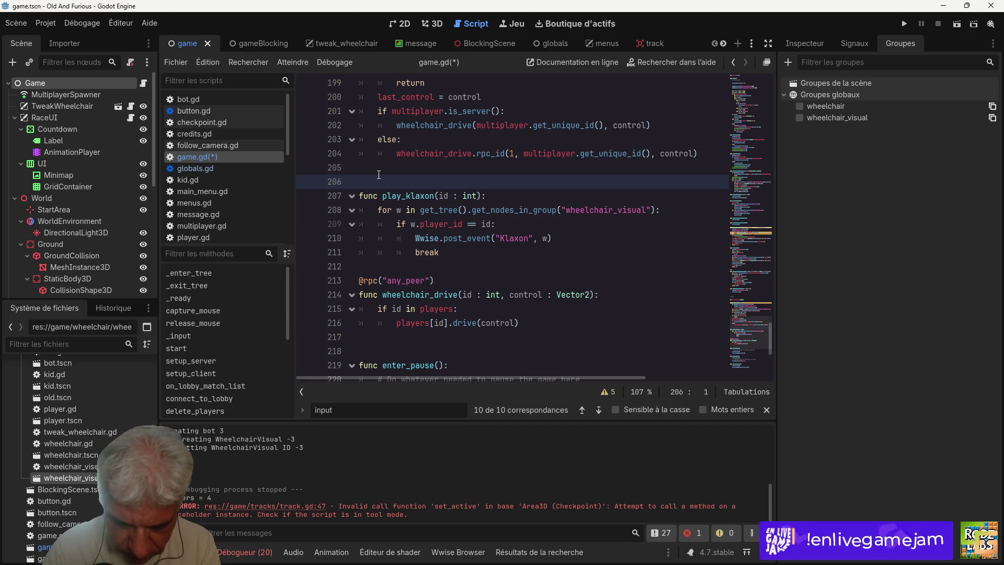
pyautogui.press('BackSpace')
pyautogui.press('BackSpace')
pyautogui.press('BackSpace')
pyautogui.write('àrpc')
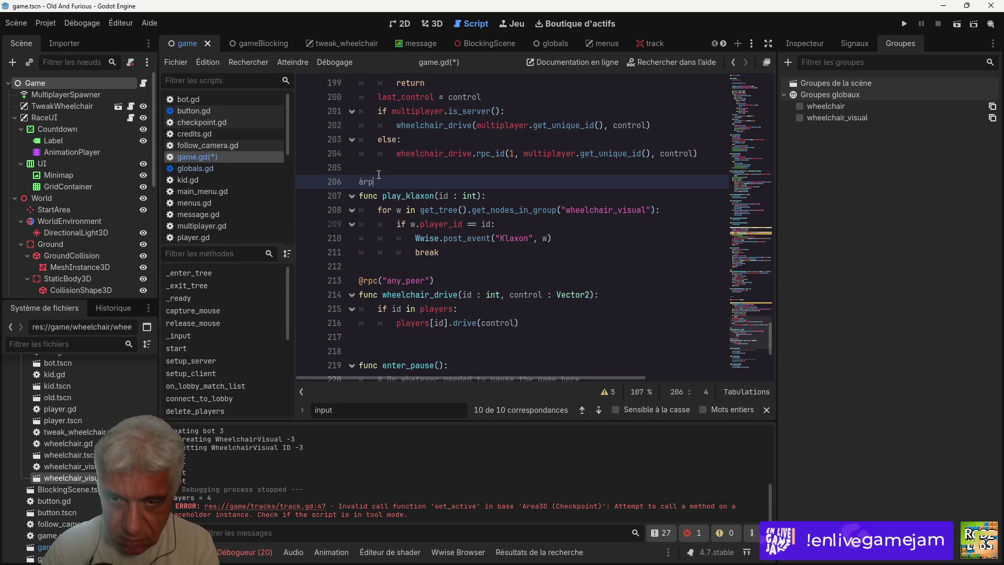
pyautogui.press('BackSpace')
pyautogui.press('BackSpace')
pyautogui.press('BackSpace')
pyautogui.write('@rpc')
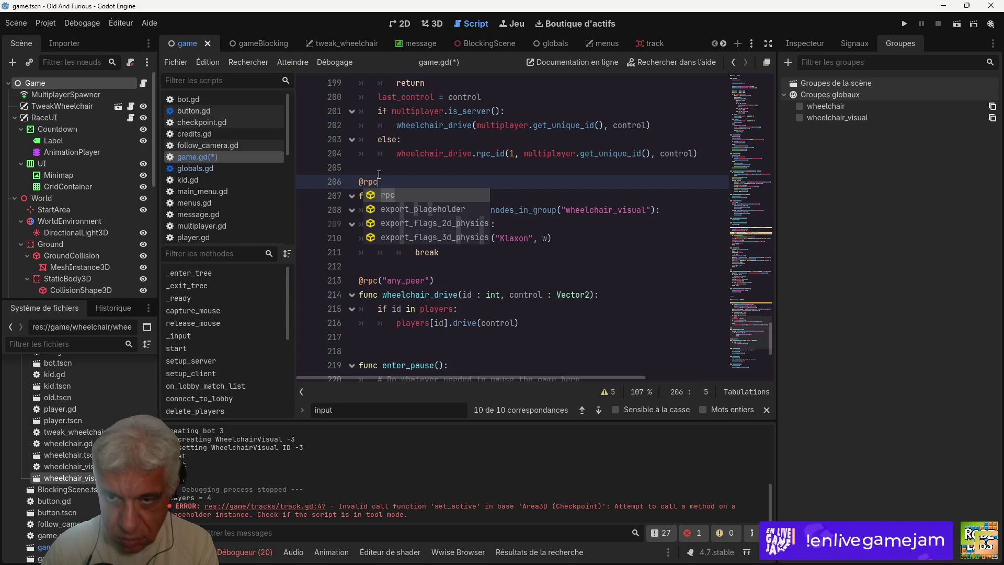
pyautogui.hotkey('ctrl', 's')
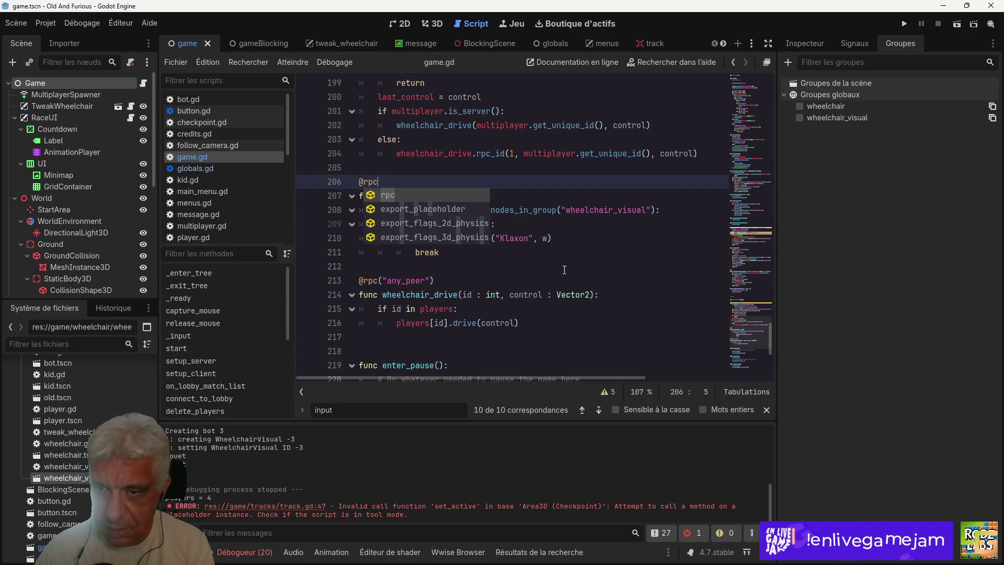
pyautogui.scroll(6, 565, 270)
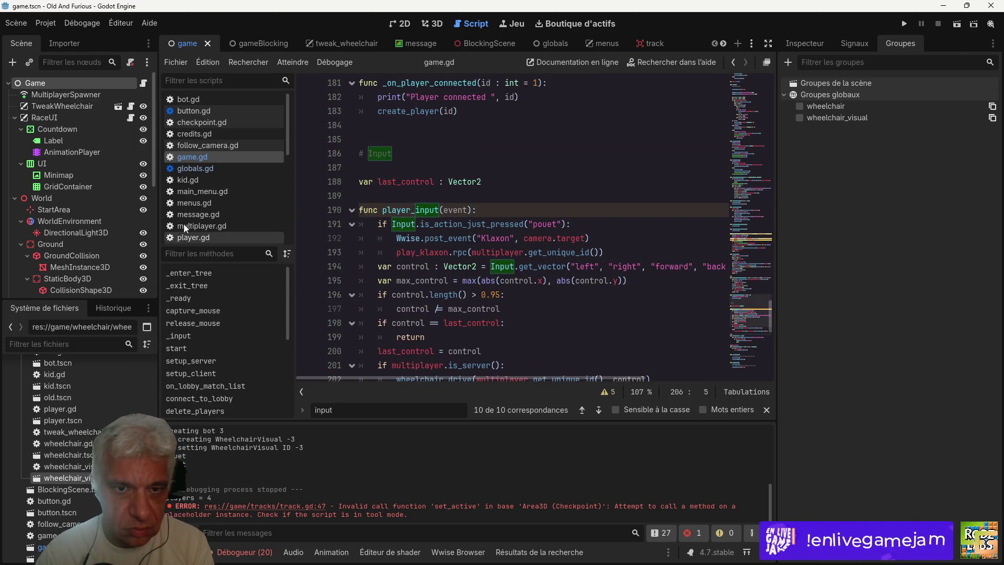
# Step: In globals.gd, uncomment the Wwise.set_state and Wwise.post_event("Play_Music") lines 21–22
pyautogui.click(204, 167)
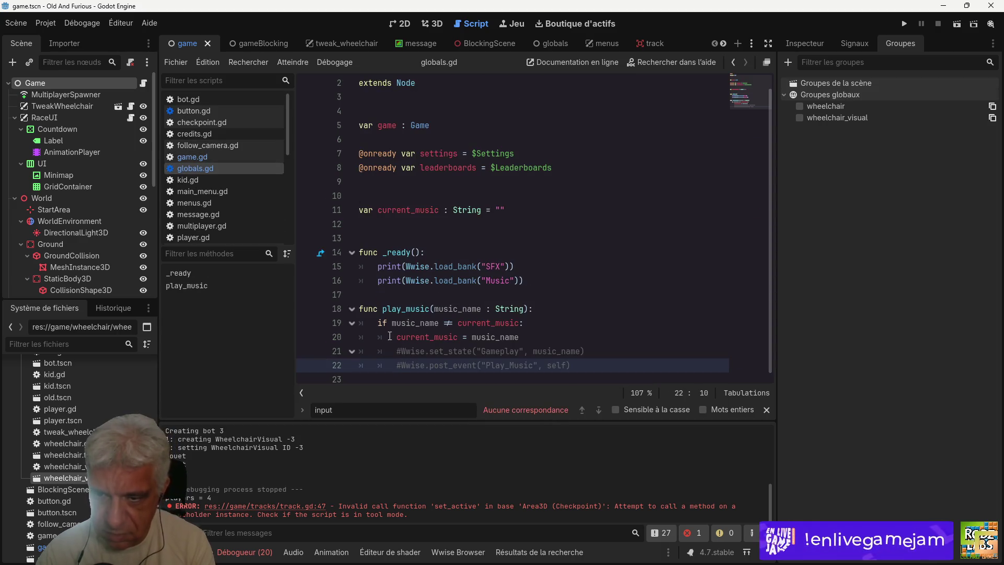
pyautogui.click(402, 348)
pyautogui.hotkey('ctrl', 'k')
pyautogui.press('Down')
pyautogui.hotkey('ctrl', 'k')
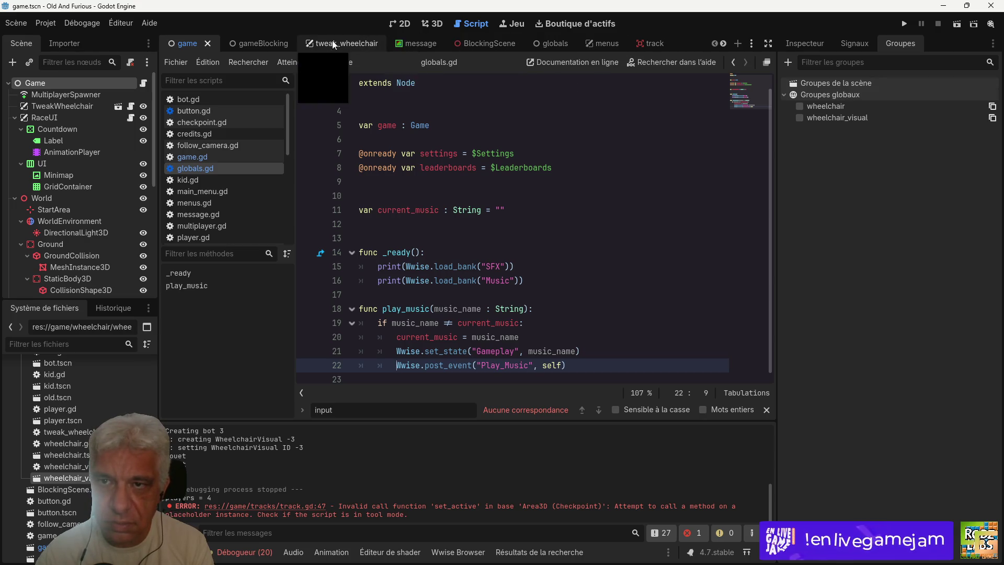
pyautogui.click(418, 45)
# Step: Save message.tscn, then run the game past the disclaimer, press Start into a race, and stop it
pyautogui.rightClick(400, 43)
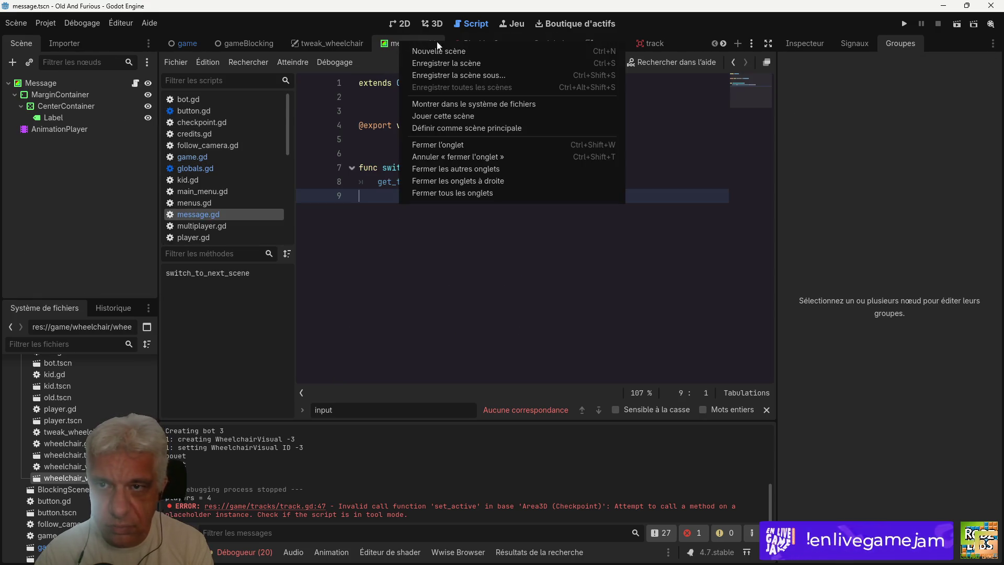
pyautogui.press('Escape')
pyautogui.hotkey('ctrl', 's')
pyautogui.click(905, 24)
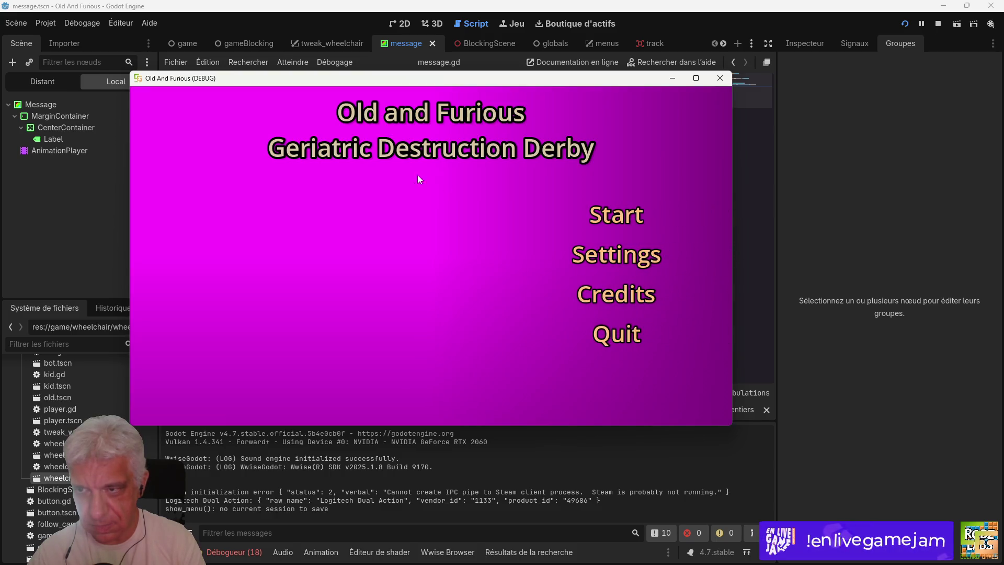
pyautogui.click(617, 216)
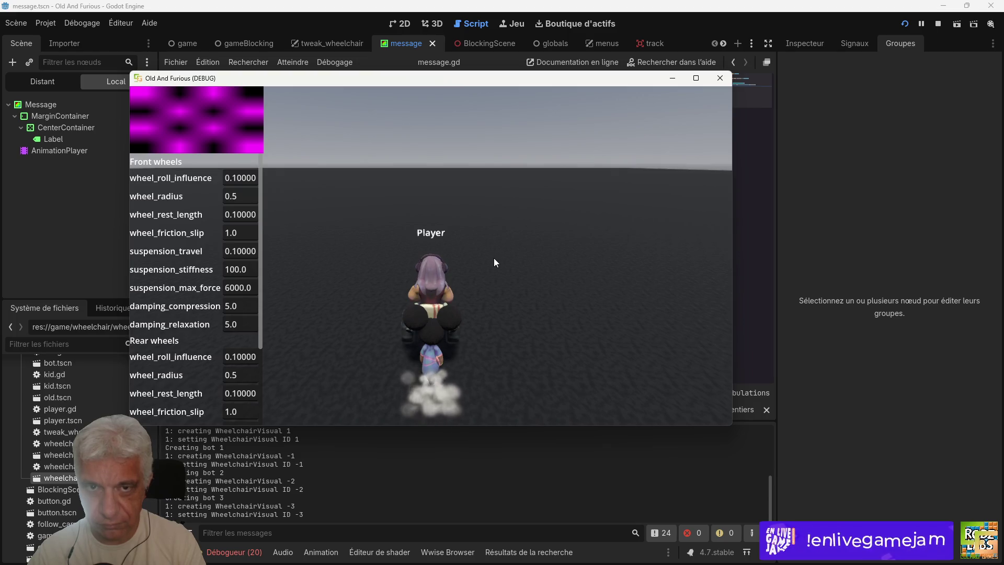
pyautogui.click(720, 78)
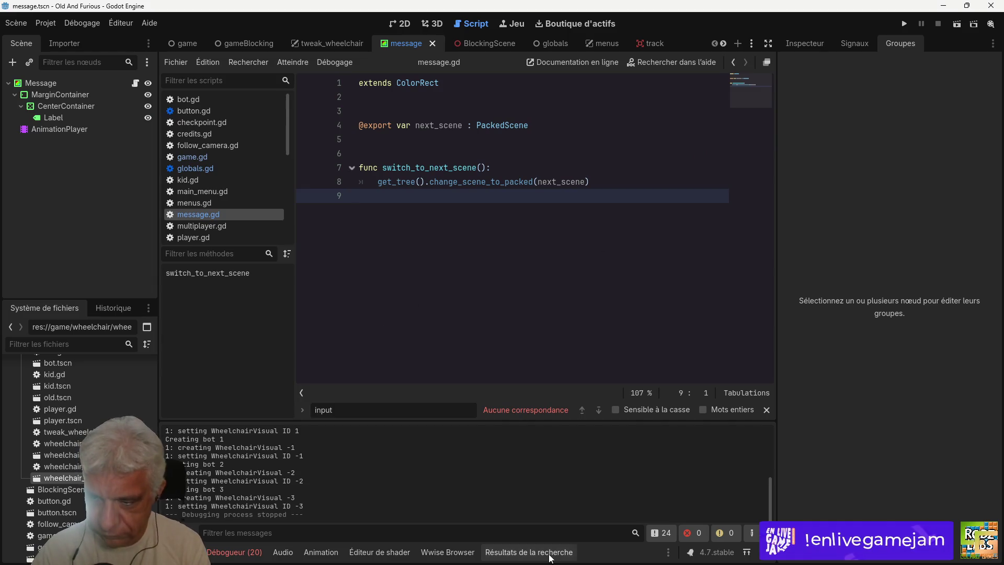
pyautogui.moveTo(549, 562)
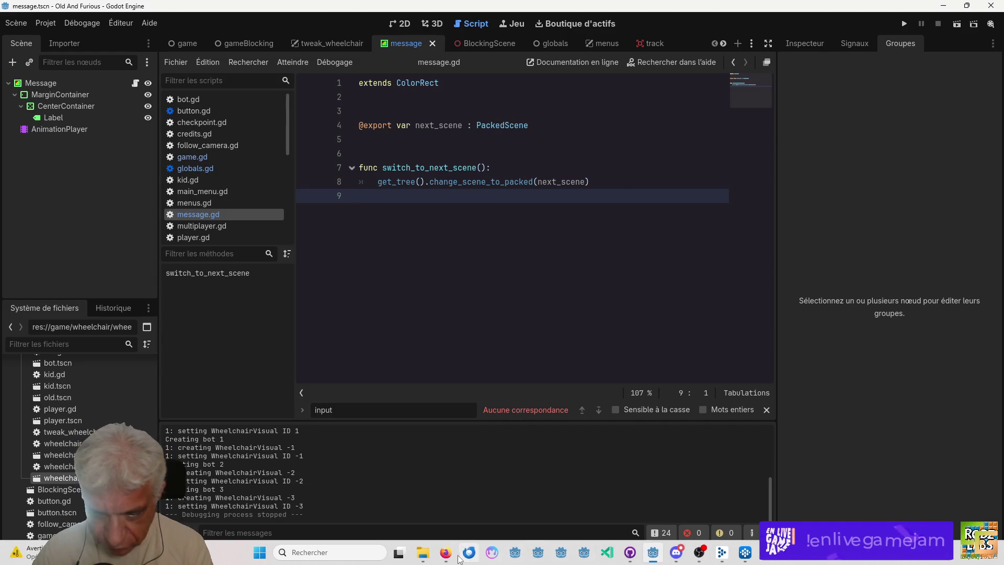
# Step: Inspect the Stop and Play Music actions of Wwise's Play_Music event under Music, then close it
pyautogui.click(755, 560)
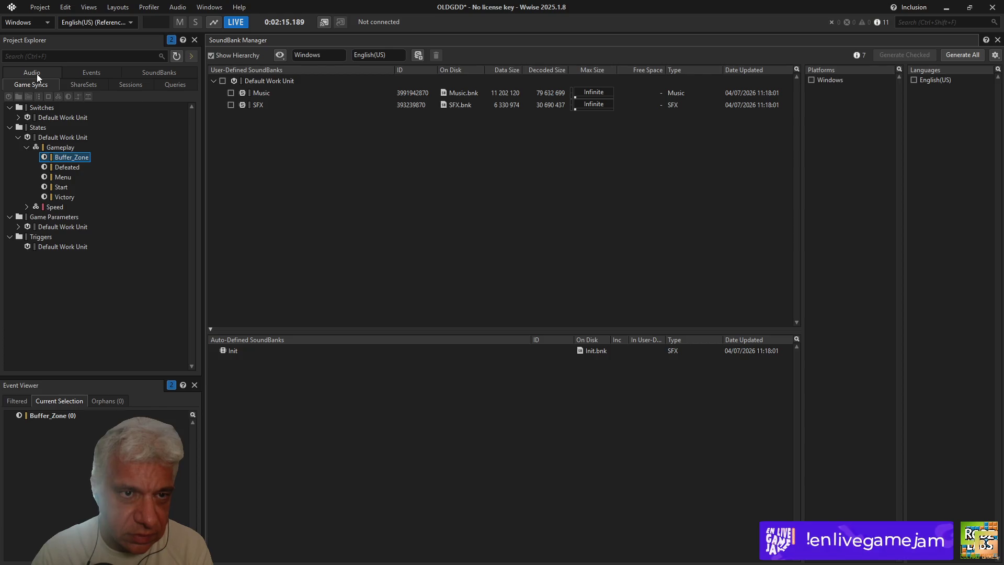
pyautogui.click(93, 70)
pyautogui.click(90, 154)
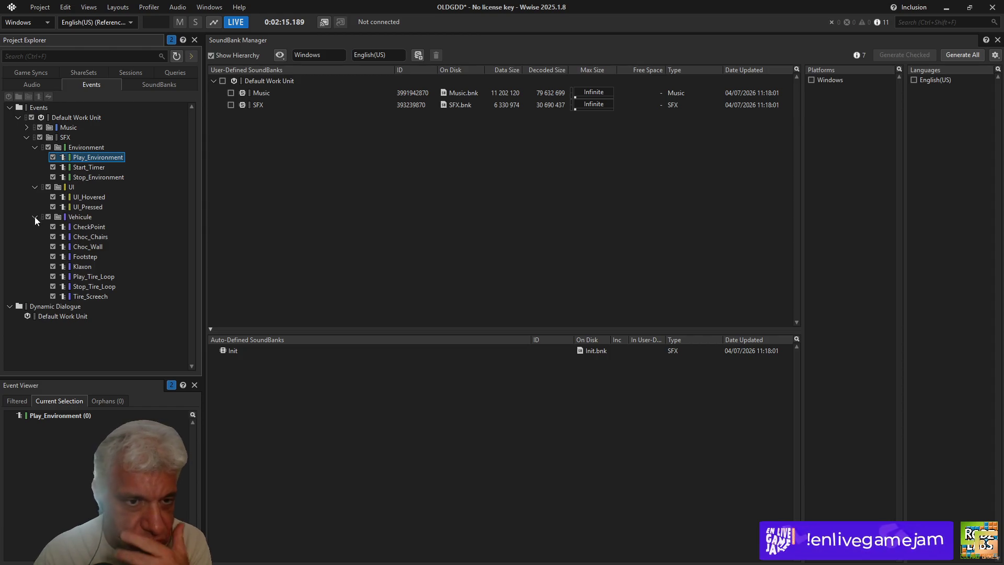
pyautogui.click(27, 128)
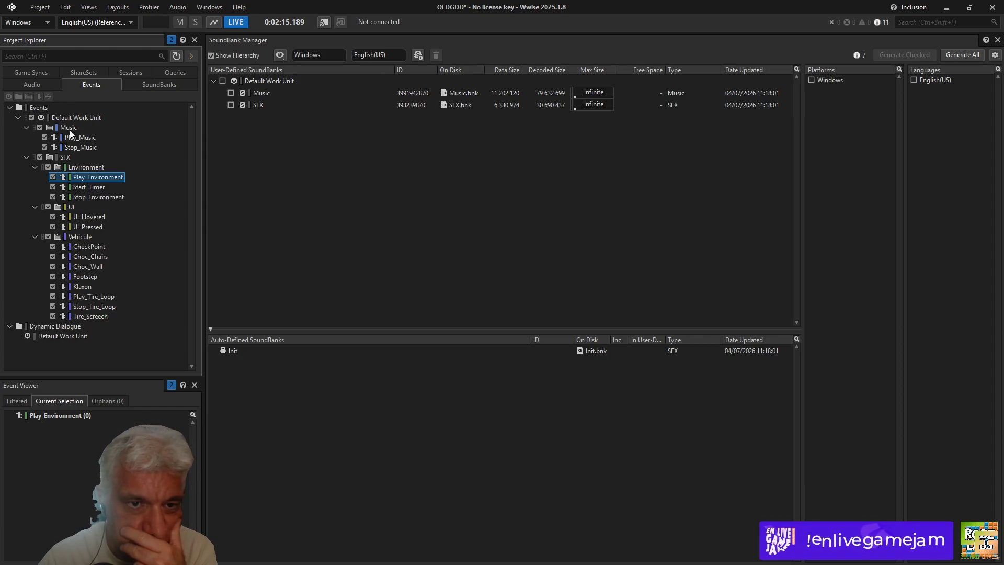
pyautogui.click(84, 138)
pyautogui.doubleClick(87, 138)
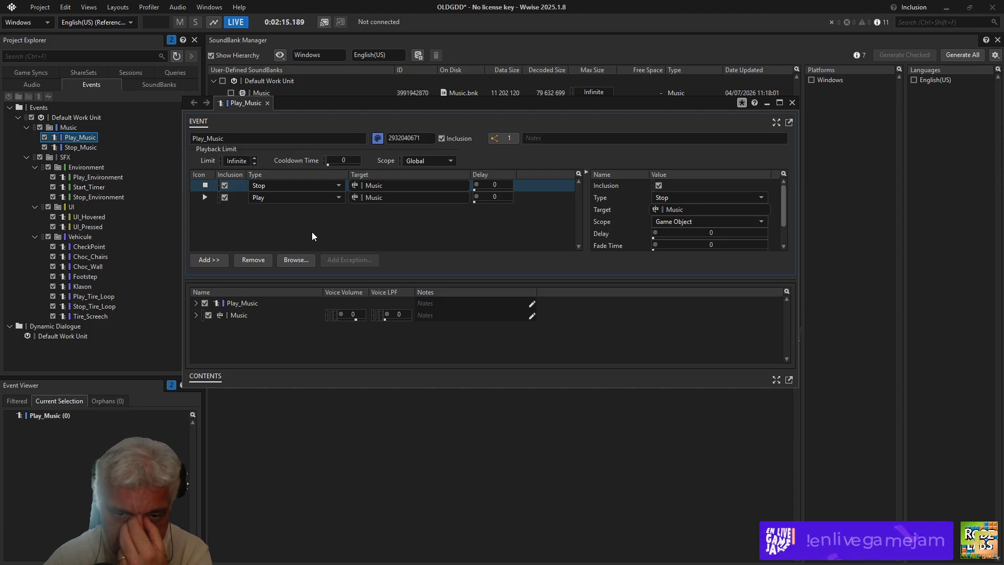
pyautogui.click(792, 103)
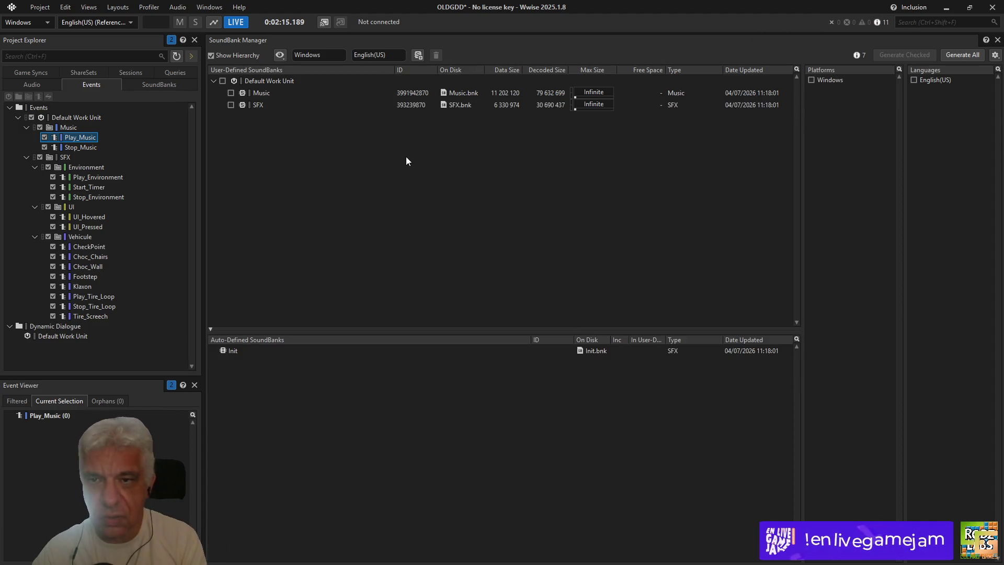
pyautogui.hotkey('alt', 'Tab')
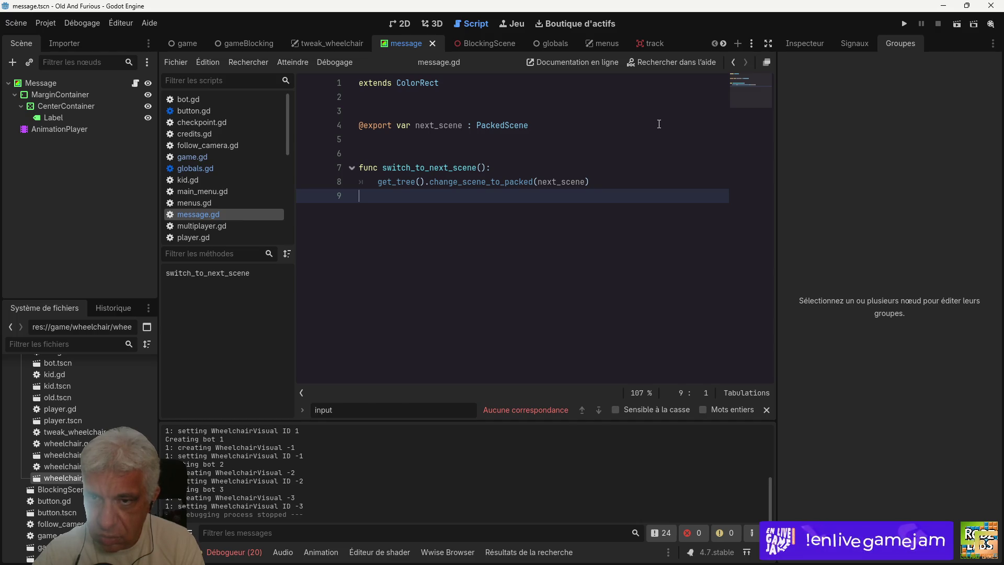
# Step: Cycle through the open windows to get back to the Godot editor
pyautogui.hotkey('alt', 'Tab')
pyautogui.hotkey('alt', 'Tab')
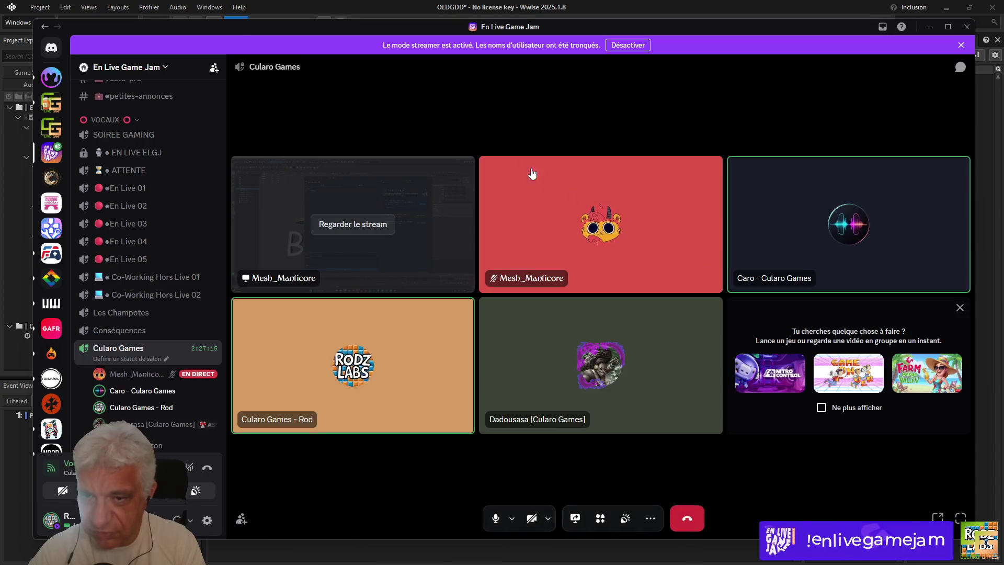
pyautogui.hotkey('alt', 'Tab')
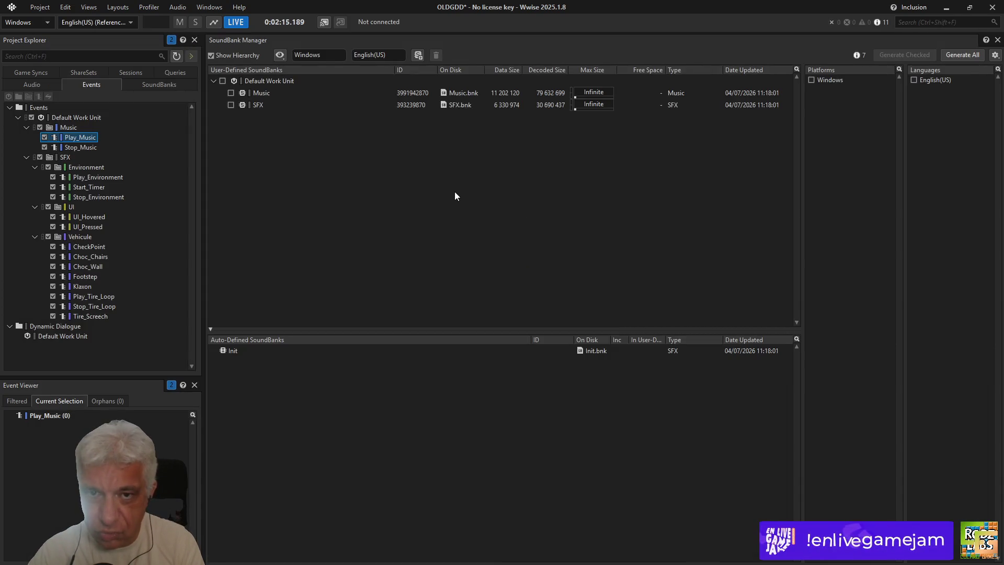
pyautogui.hotkey('alt', 'Tab')
pyautogui.press('Tab')
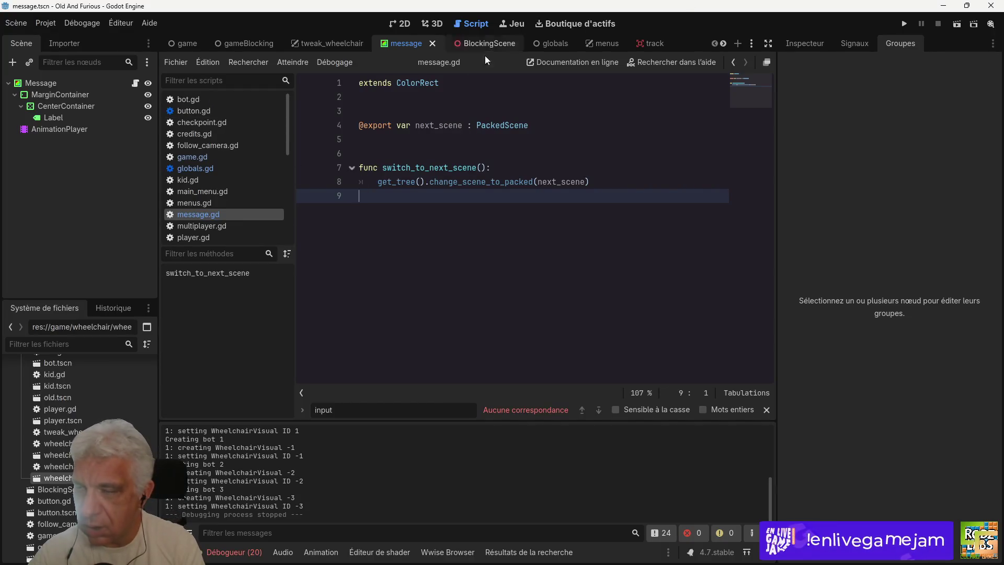
pyautogui.hotkey('alt', 'Tab')
pyautogui.hotkey('alt', 'Tab')
pyautogui.hotkey('alt', 'Tab')
pyautogui.hotkey('alt', 'Tab')
pyautogui.hotkey('alt', 'Tab')
pyautogui.hotkey('alt', 'Tab')
pyautogui.hotkey('alt', 'Tab')
pyautogui.hotkey('alt', 'Tab')
pyautogui.hotkey('alt', 'Tab')
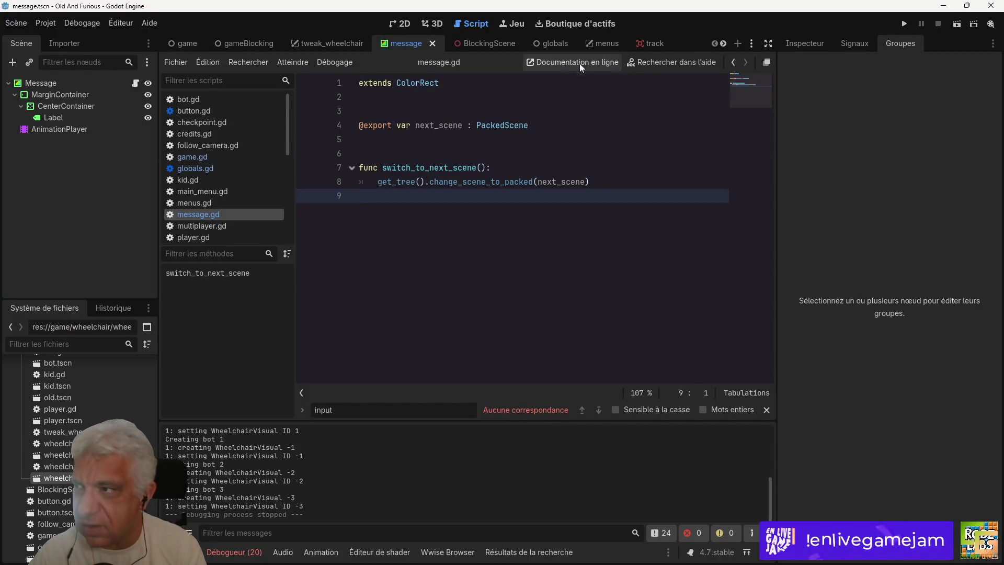
# Step: Run the game to the main menu again, stop it, and switch to GitHub Desktop
pyautogui.click(904, 24)
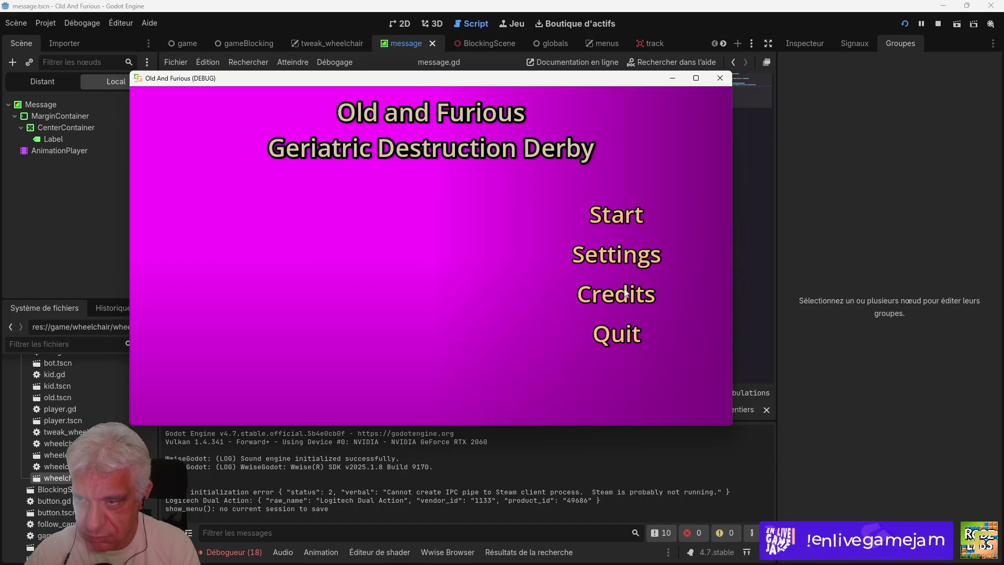
pyautogui.click(624, 333)
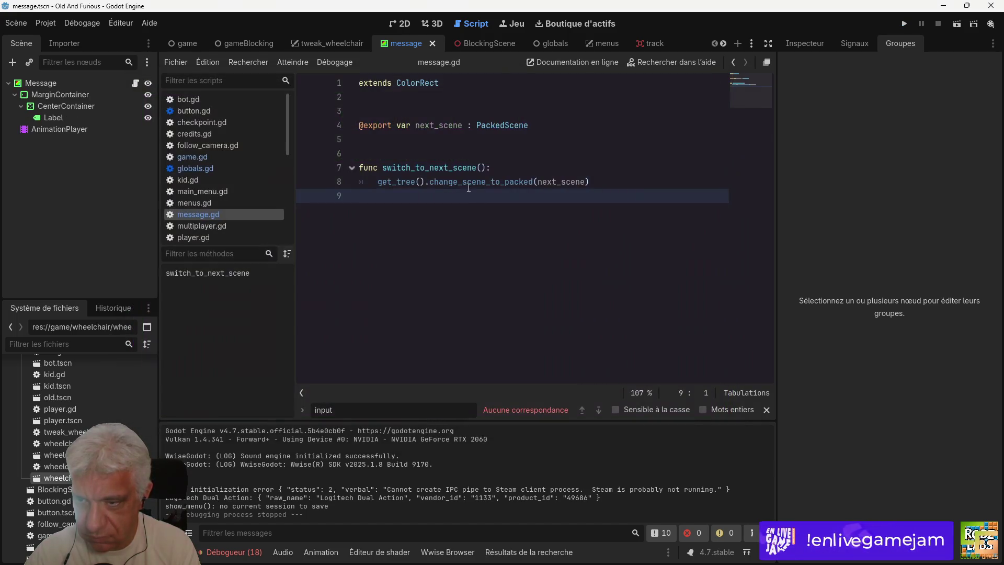
pyautogui.hotkey('alt', 'Tab')
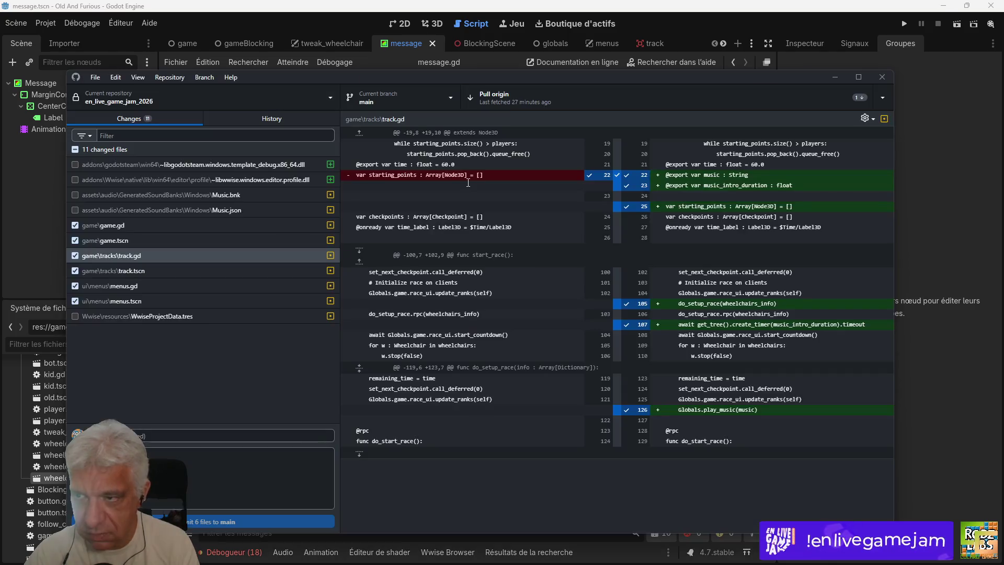
# Step: Review the game.gd, race_ui.gd, menus.gd and menus.tscn diffs, then attempt a pull from origin
pyautogui.hotkey('alt', 'Tab')
pyautogui.hotkey('alt', 'Tab')
pyautogui.hotkey('alt', 'Tab')
pyautogui.hotkey('alt', 'Tab')
pyautogui.hotkey('alt', 'Tab')
pyautogui.hotkey('alt', 'Tab')
pyautogui.hotkey('alt', 'Tab')
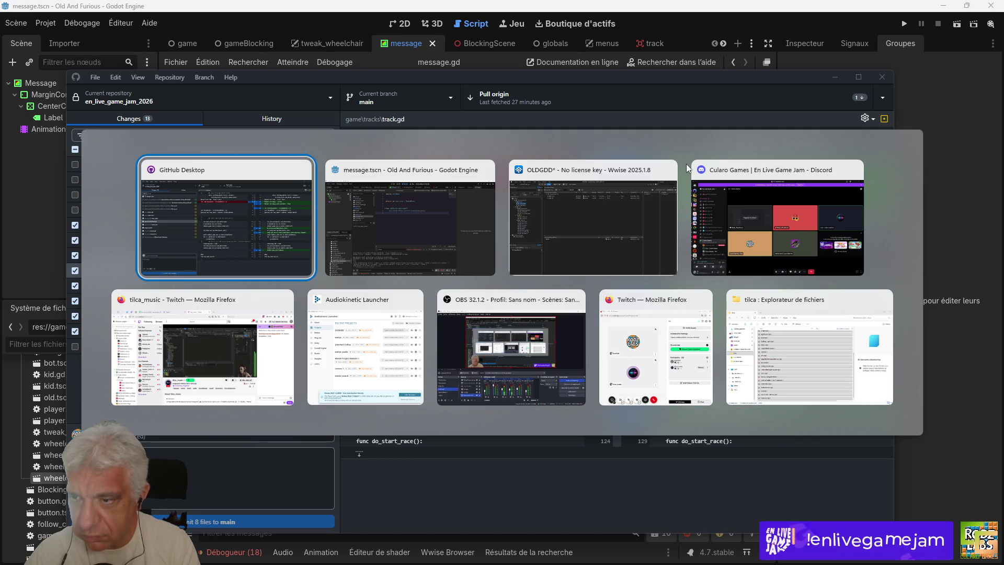
pyautogui.hotkey('alt', 'Tab')
pyautogui.hotkey('alt', 'Tab')
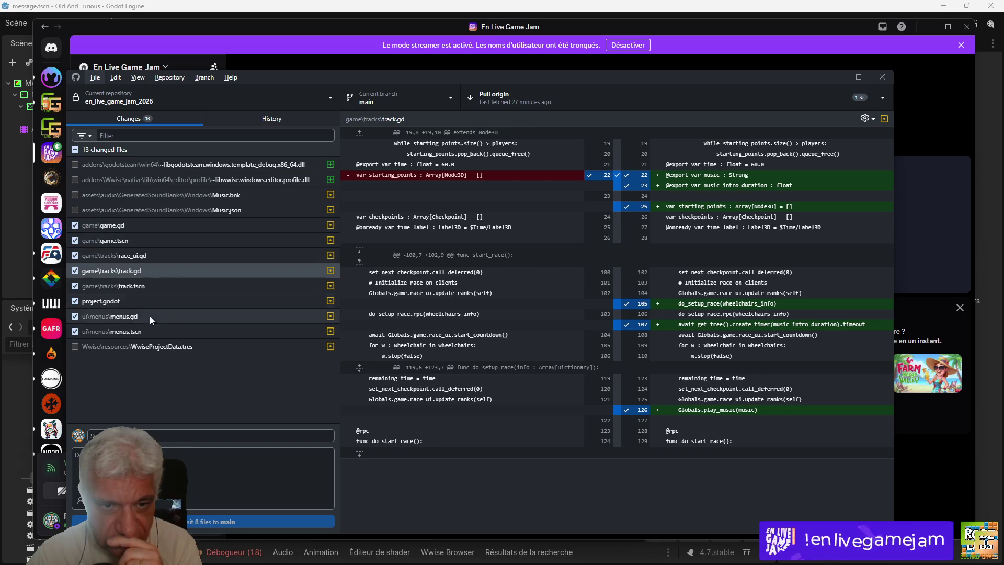
pyautogui.click(132, 226)
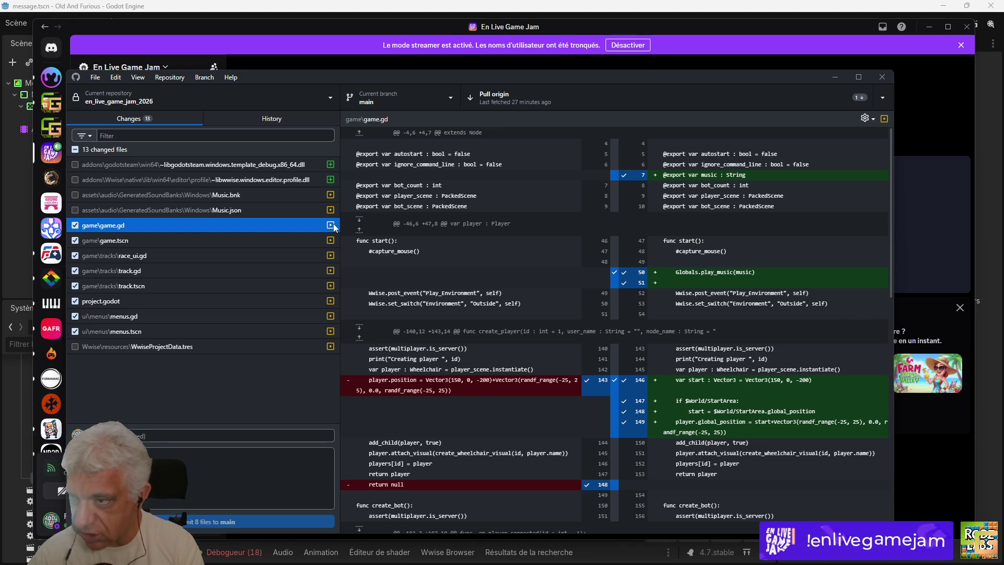
pyautogui.press('Down')
pyautogui.press('Down')
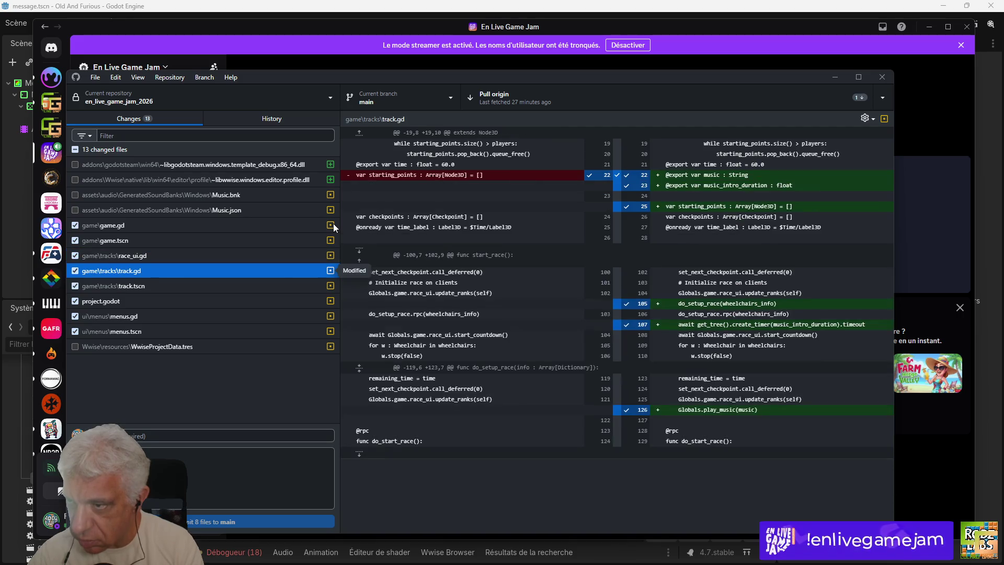
pyautogui.press('Down')
pyautogui.press('Down')
pyautogui.press('Down')
pyautogui.press('Down')
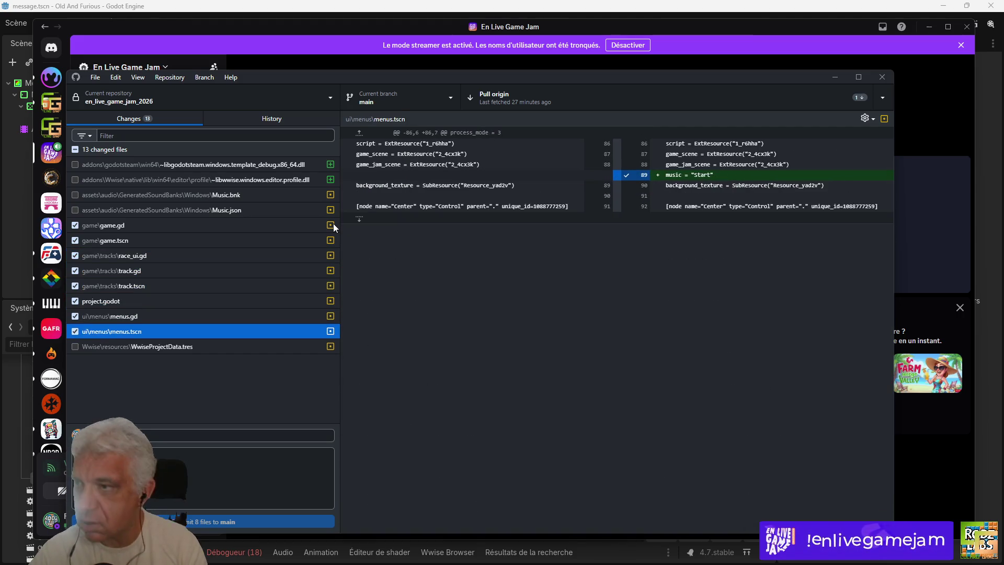
pyautogui.click(558, 92)
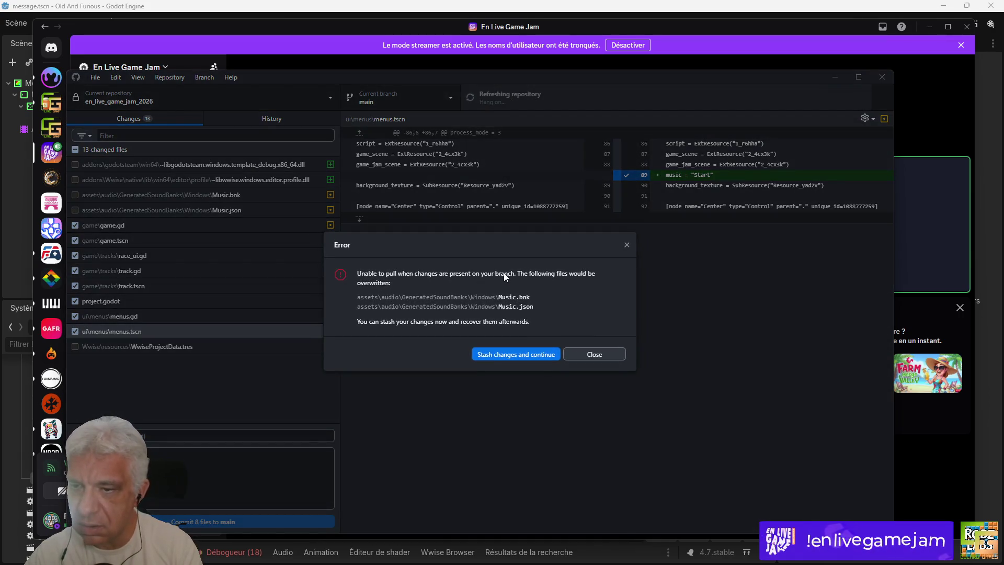
# Step: Dismiss the pull error and discard local changes to Music.bnk and Music.json
pyautogui.click(599, 354)
pyautogui.click(165, 166)
pyautogui.moveTo(171, 176); pyautogui.dragTo(164, 212)
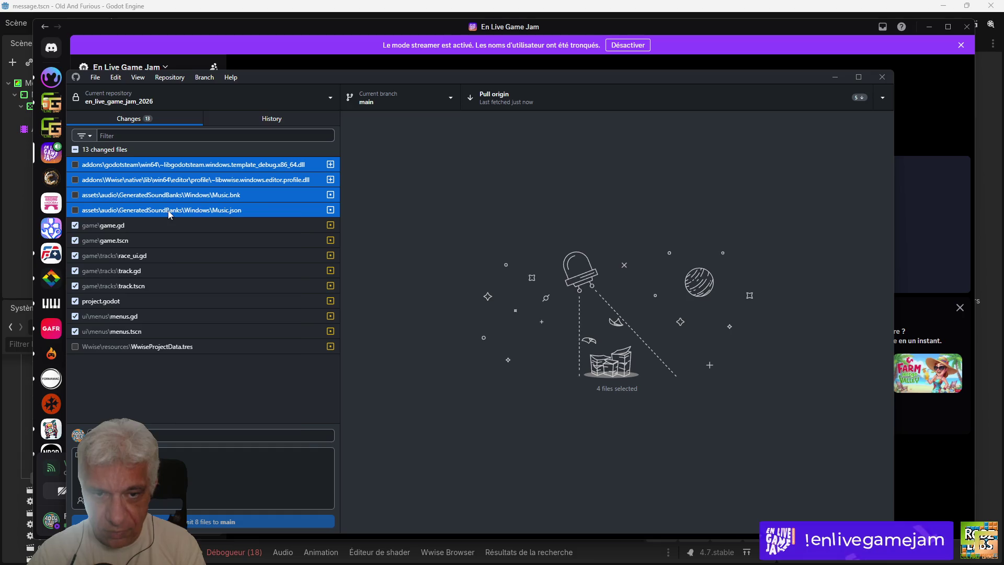
pyautogui.rightClick(168, 211)
pyautogui.click(155, 197)
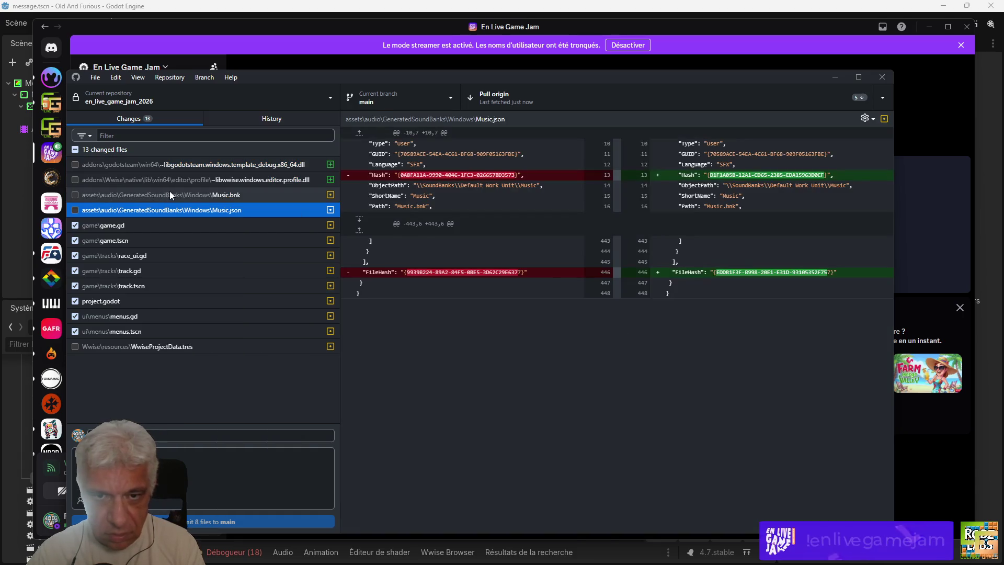
pyautogui.keyDown('shift'); pyautogui.click(164, 208); pyautogui.keyUp('shift')
pyautogui.rightClick(201, 211)
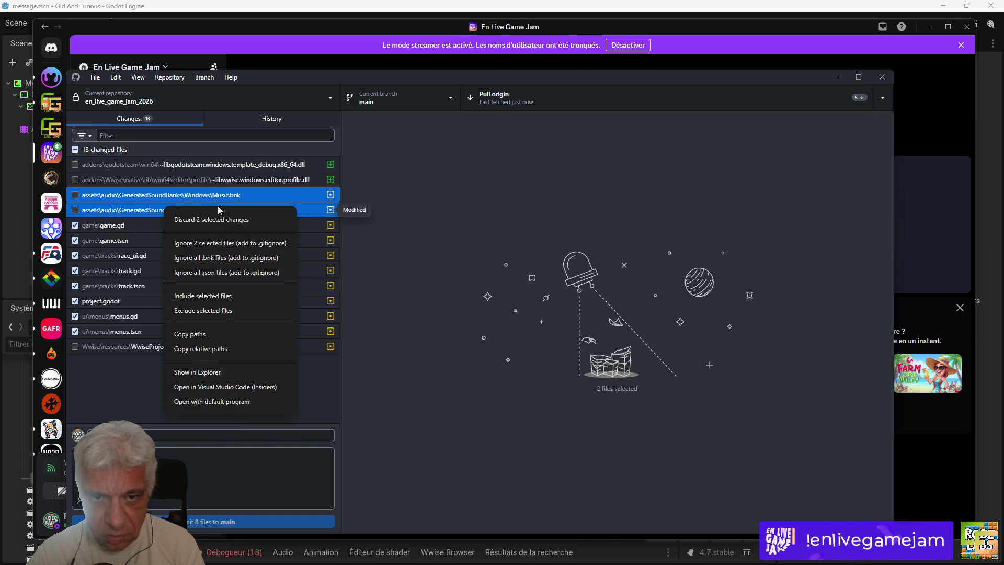
pyautogui.click(212, 219)
pyautogui.click(485, 353)
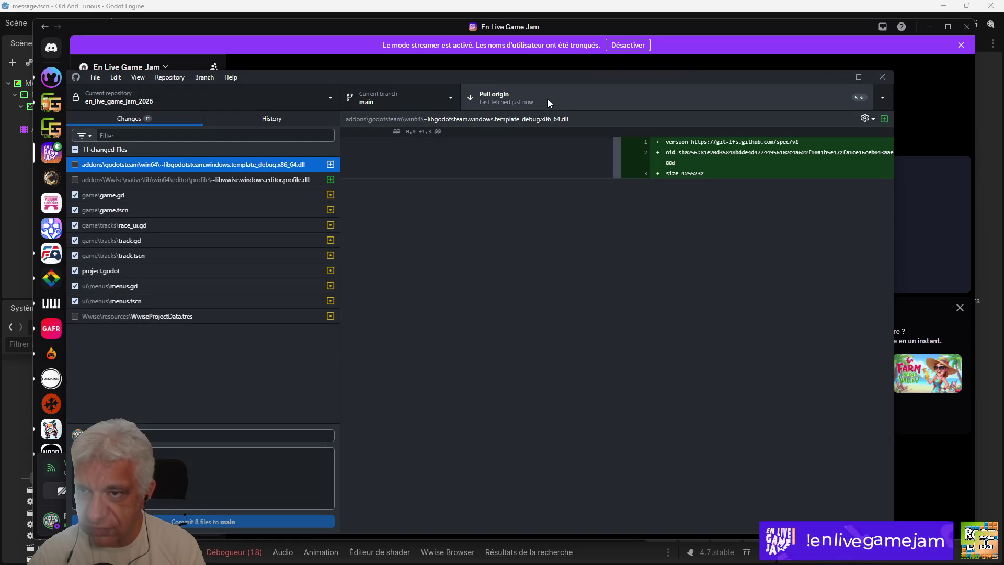
# Step: Pull from origin, then read the game.gd and game.tscn diffs
pyautogui.click(556, 99)
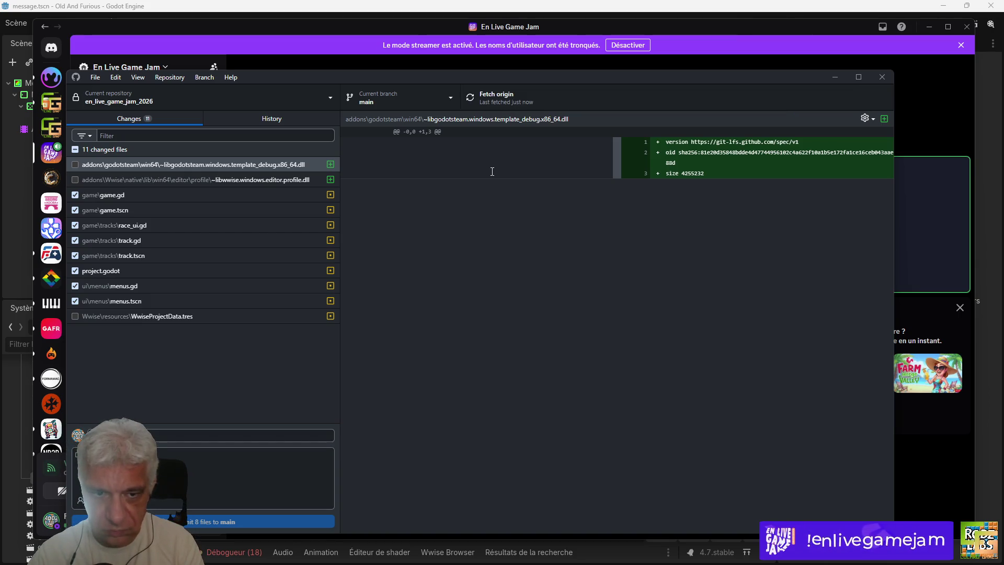
pyautogui.click(144, 193)
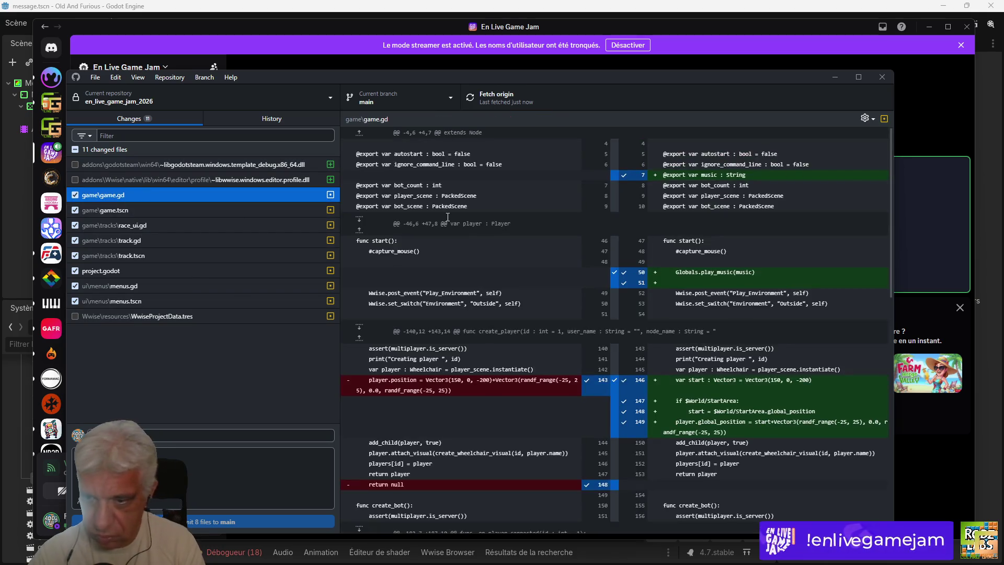
pyautogui.scroll(-1, 776, 251)
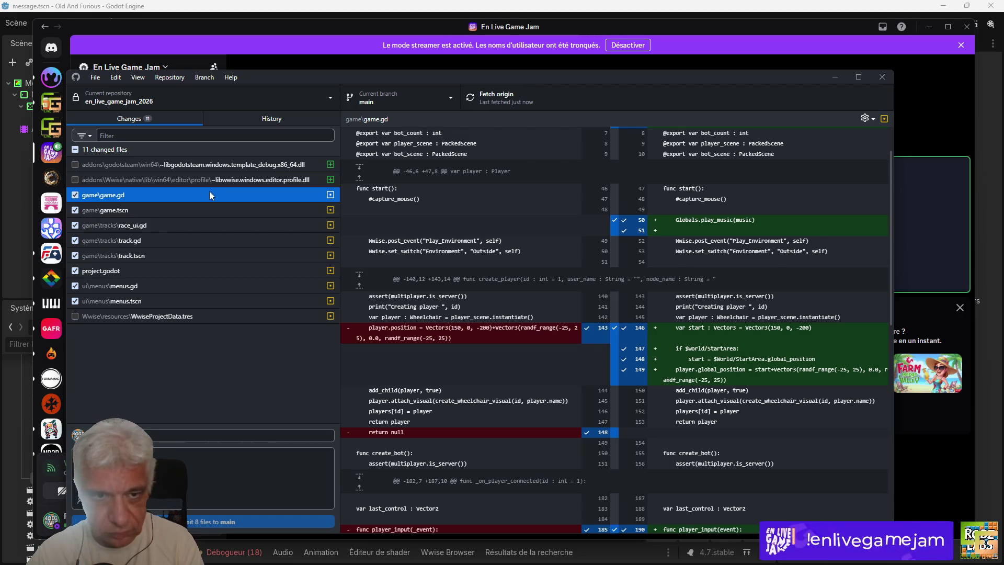
pyautogui.click(139, 209)
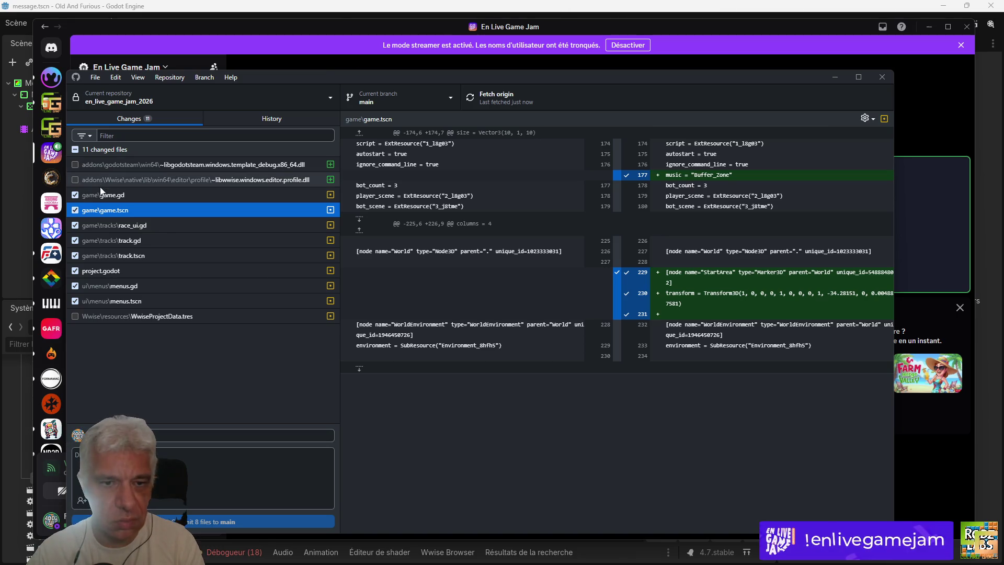
pyautogui.hotkey('alt', 'Tab')
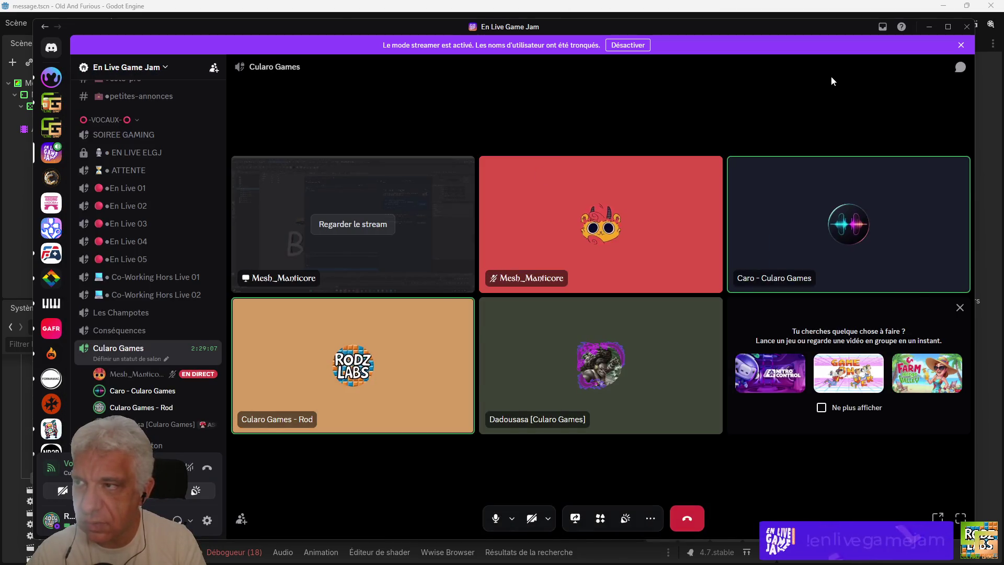
# Step: Launch Old and Furious from Godot and start a new game from the main menu
pyautogui.hotkey('alt', 'Tab')
pyautogui.press('Tab')
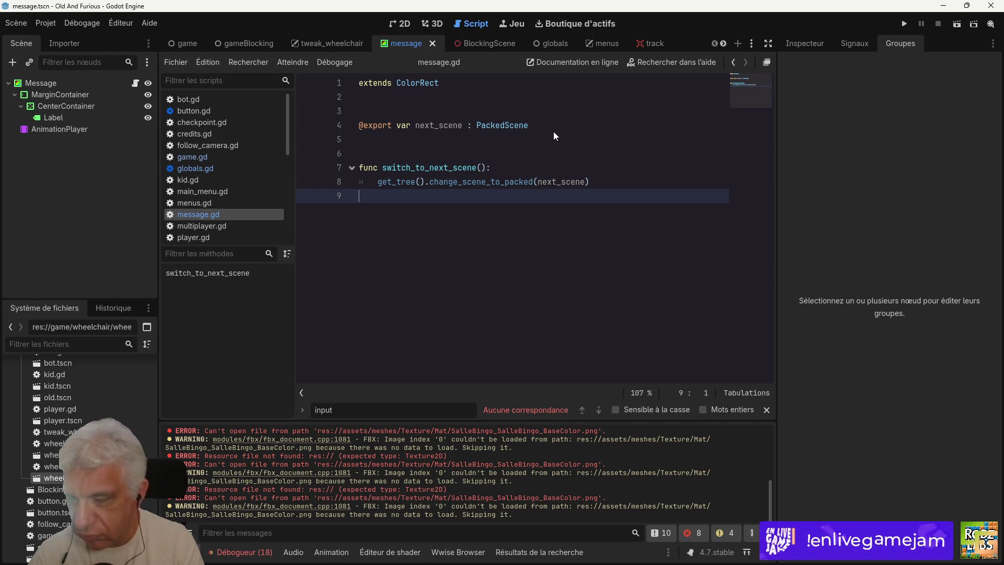
pyautogui.click(905, 26)
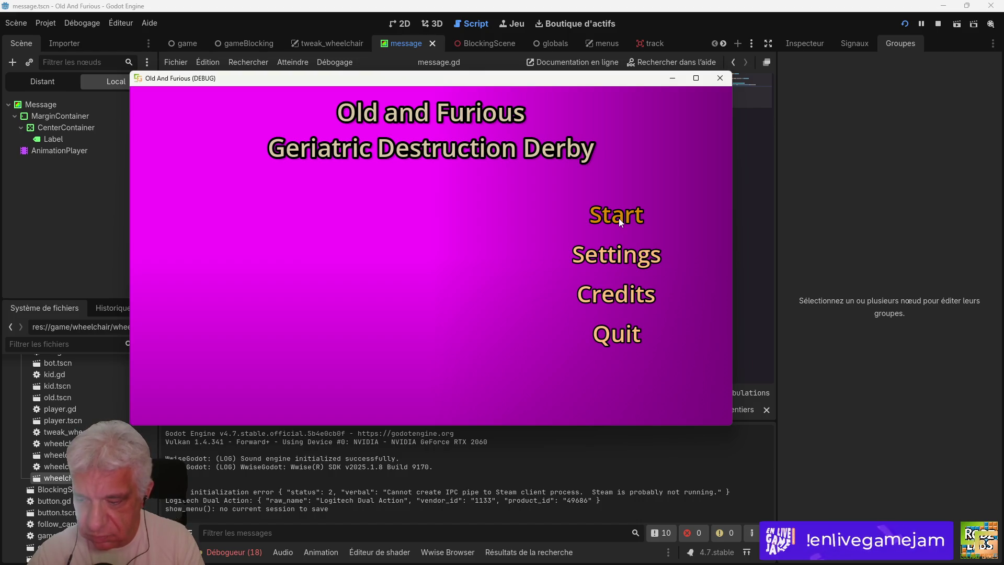
pyautogui.press('XF86AudioLowerVolume')
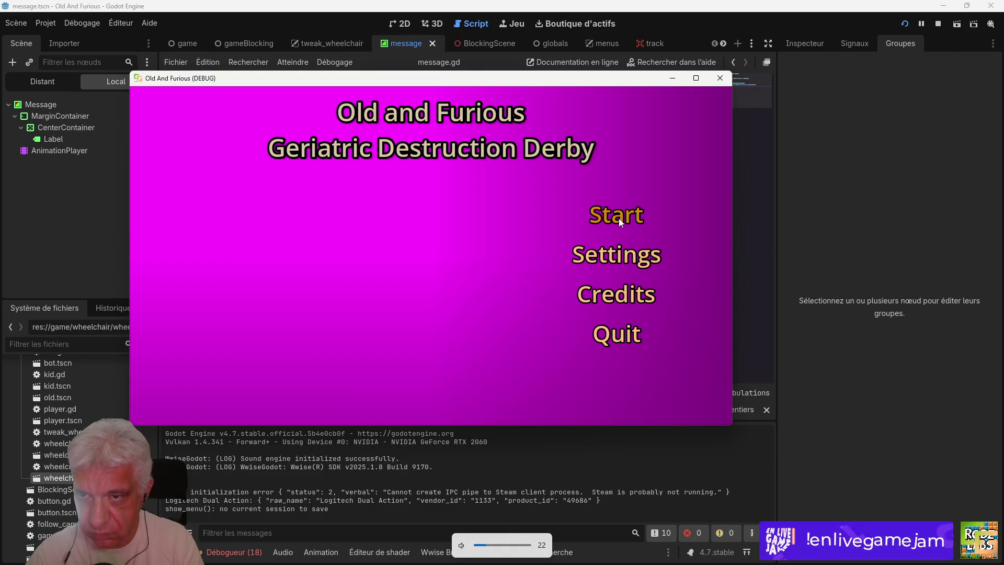
pyautogui.click(620, 219)
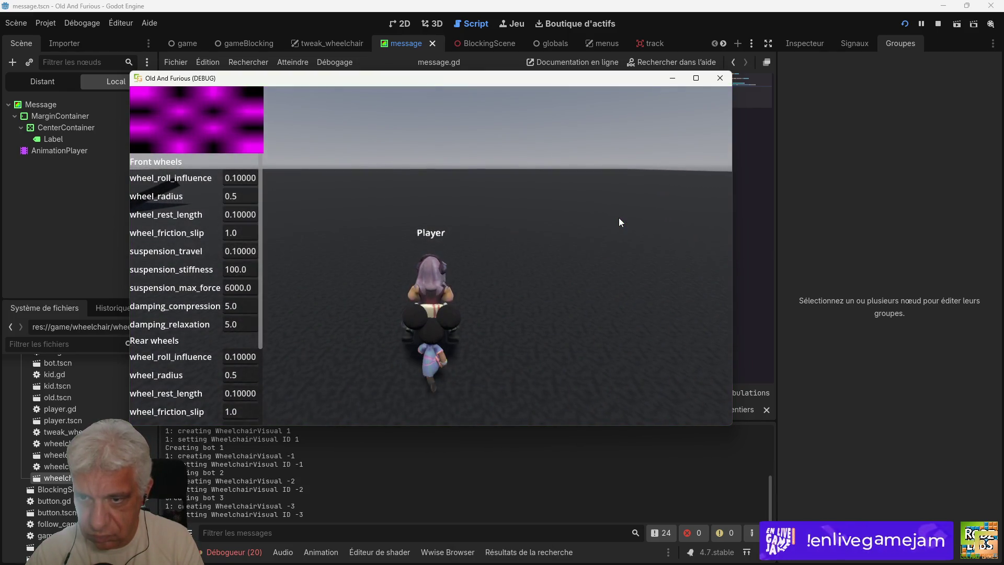
# Step: Drive the wheelchair through the race against the three bots, then close the game window
pyautogui.press('Up')
pyautogui.press('Up')
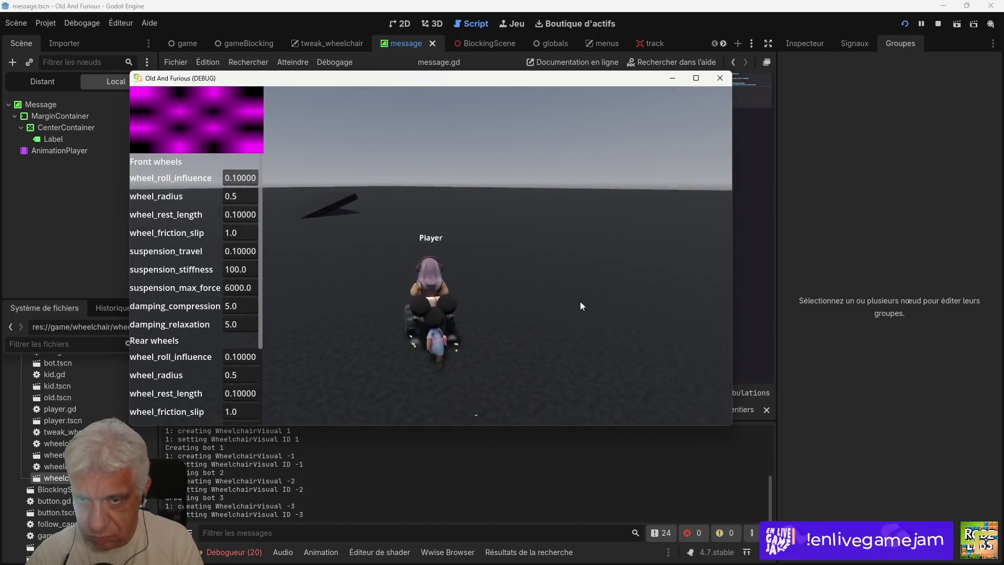
pyautogui.press('Up')
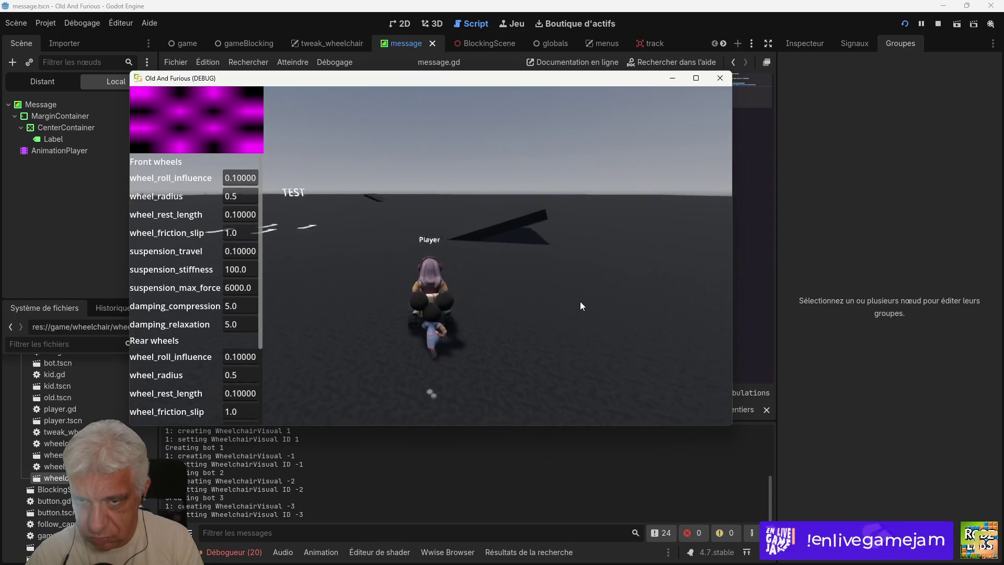
pyautogui.press('Up')
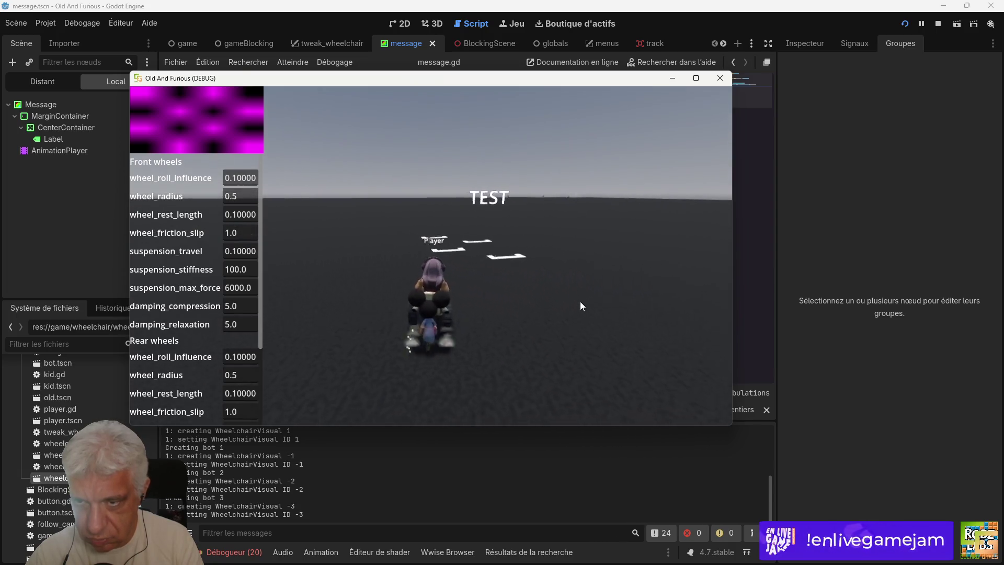
pyautogui.press('Up')
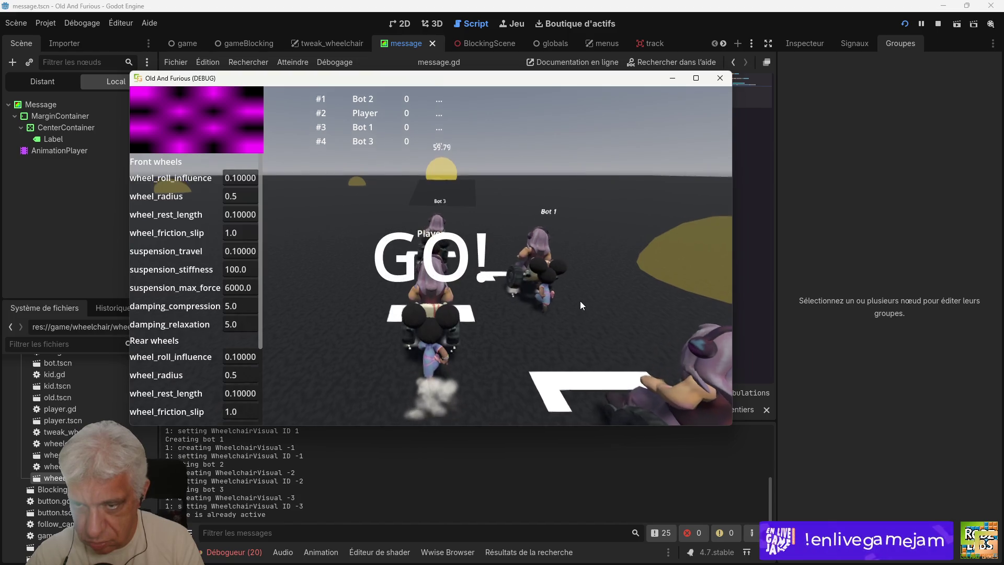
pyautogui.press('Up')
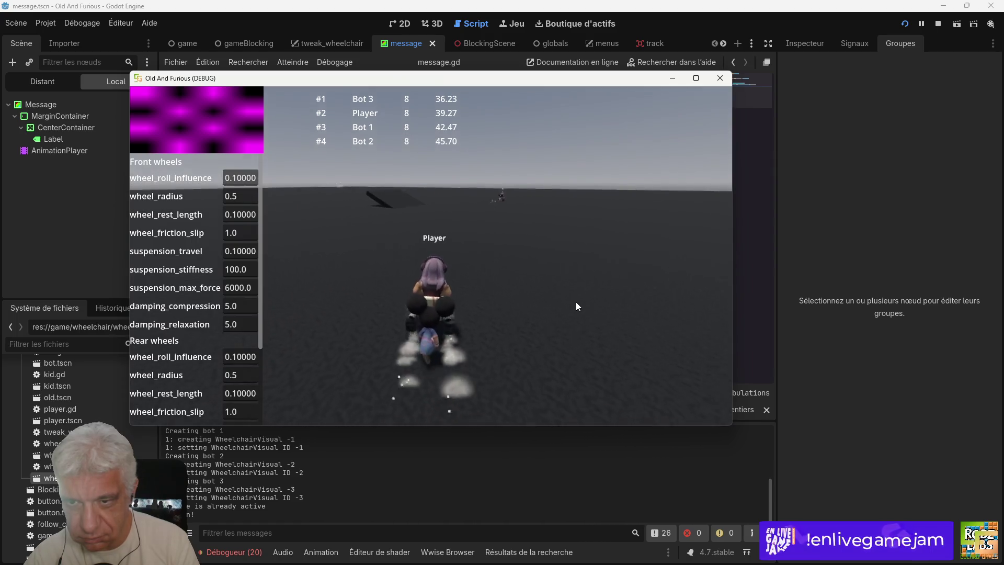
pyautogui.click(722, 79)
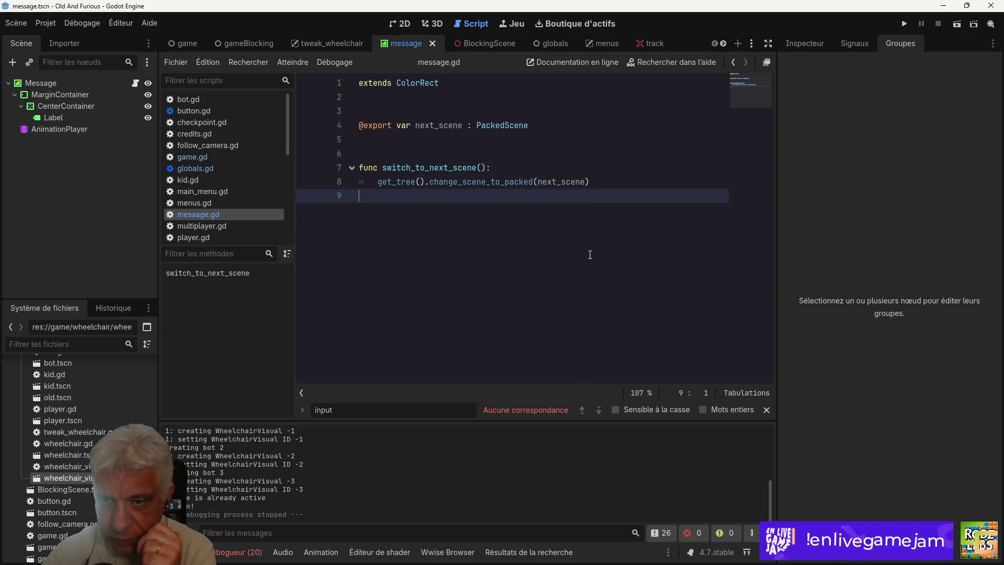
pyautogui.press('XF86AudioLowerVolume')
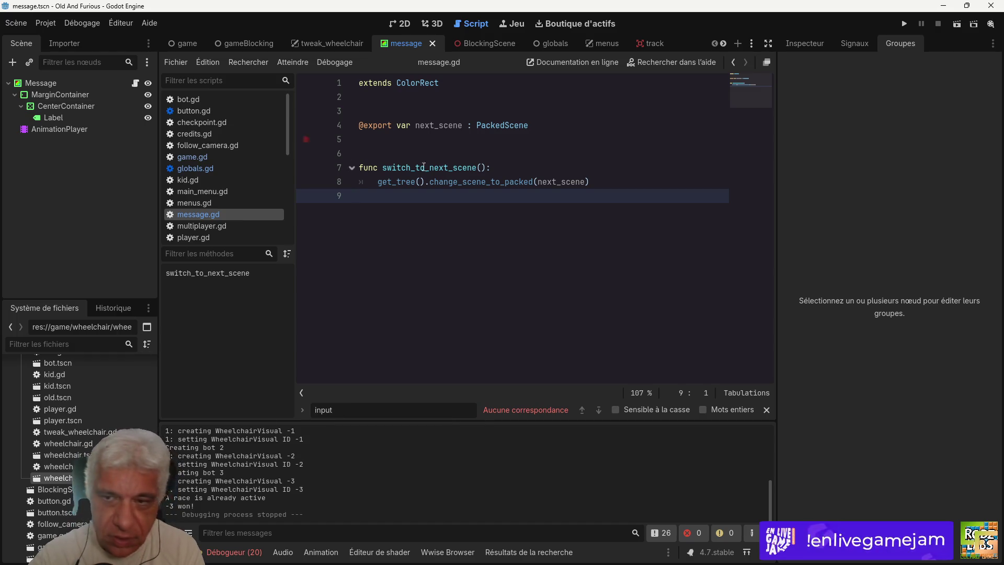
pyautogui.click(630, 554)
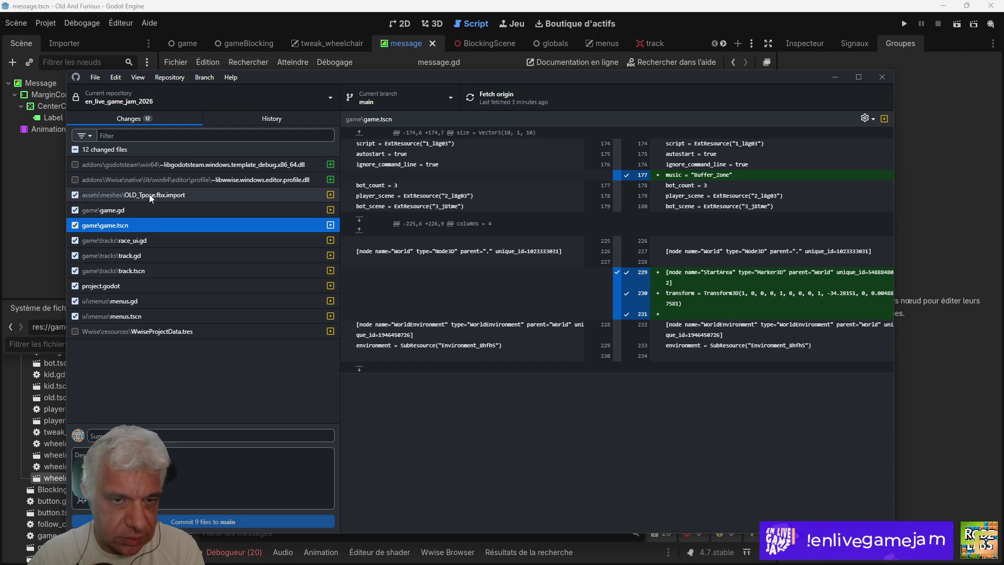
# Step: Check the OLD_Tpose.fbx.import diff and untick it so it stays out of the commit
pyautogui.click(150, 195)
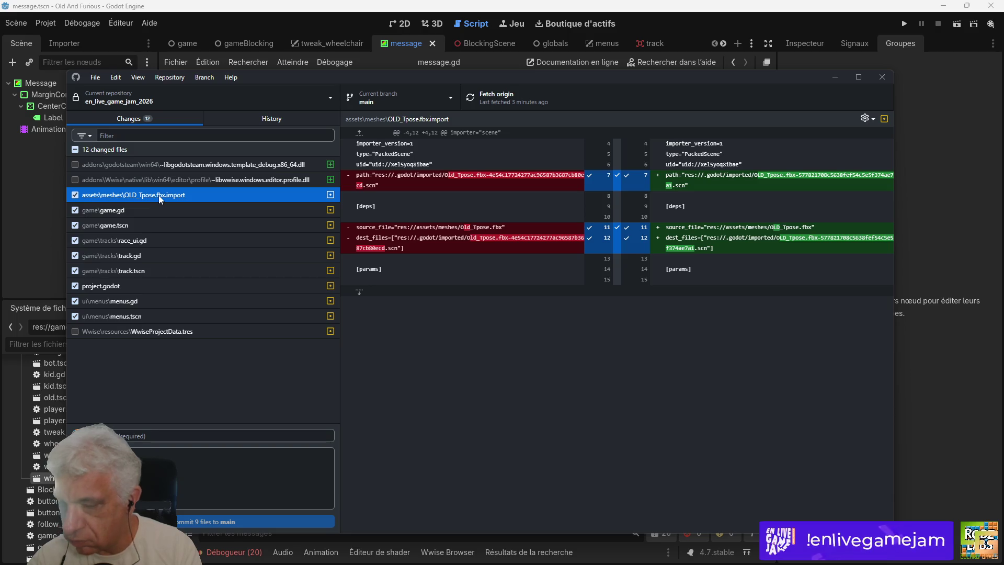
pyautogui.click(118, 211)
pyautogui.click(152, 197)
pyautogui.click(75, 195)
pyautogui.click(105, 209)
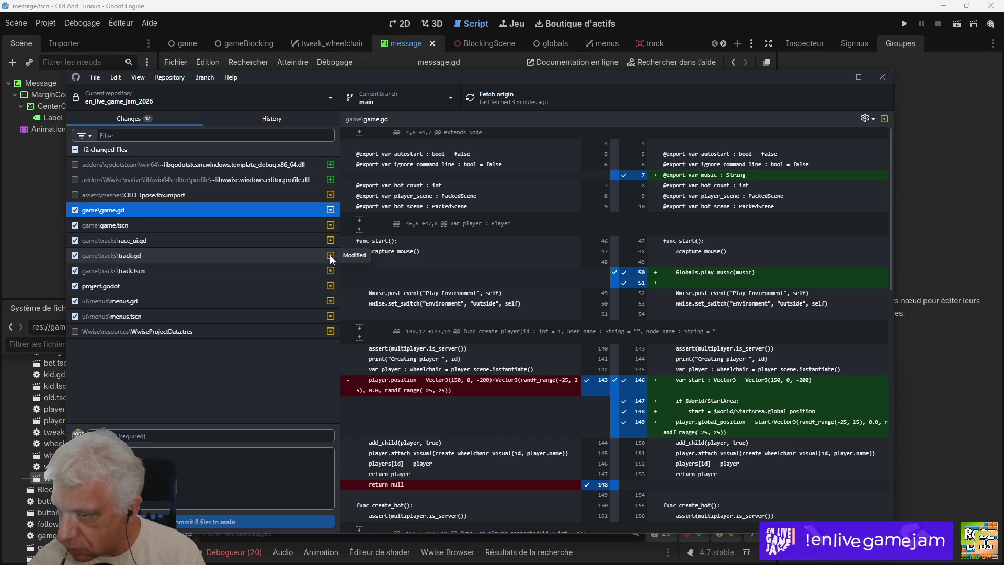
# Step: Read through the game.gd, game.tscn and race_ui.gd diffs
pyautogui.scroll(-4, 642, 326)
pyautogui.scroll(2, 641, 326)
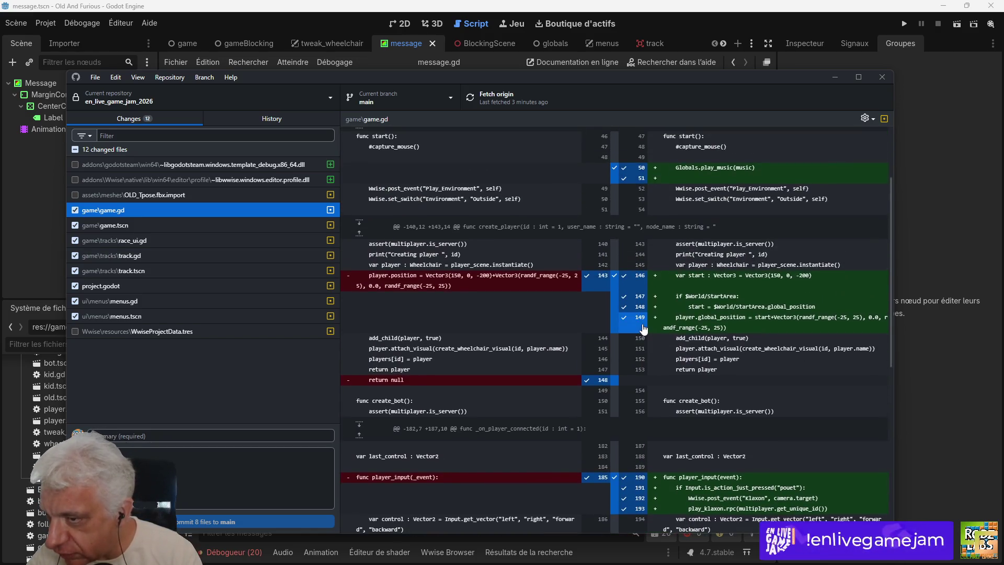
pyautogui.scroll(-5, 643, 328)
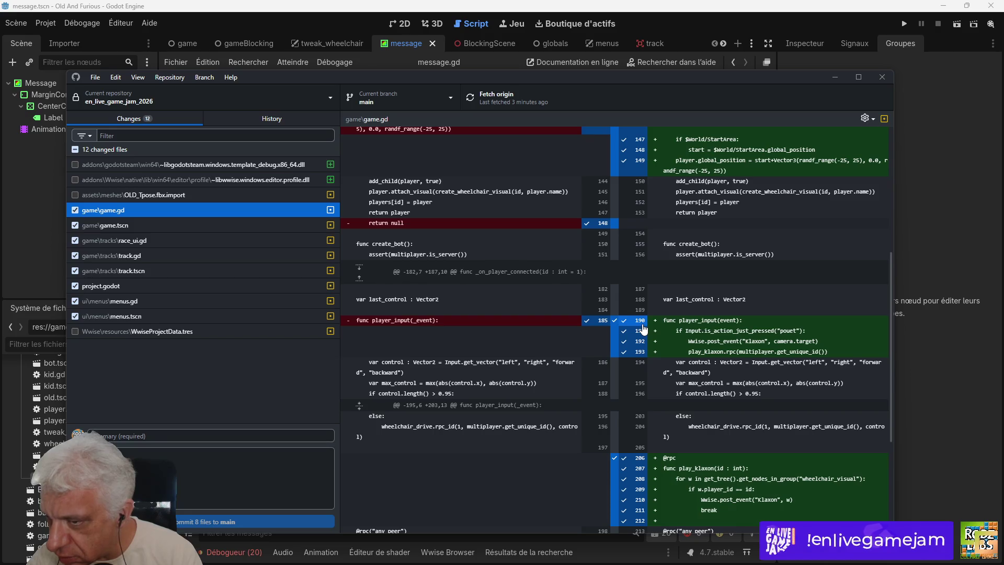
pyautogui.scroll(-2, 644, 324)
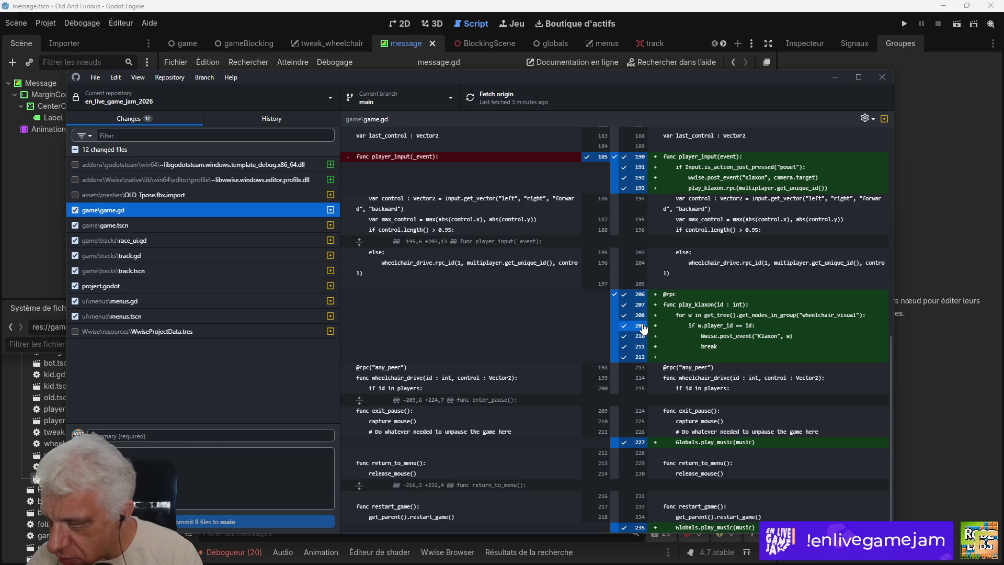
pyautogui.click(108, 228)
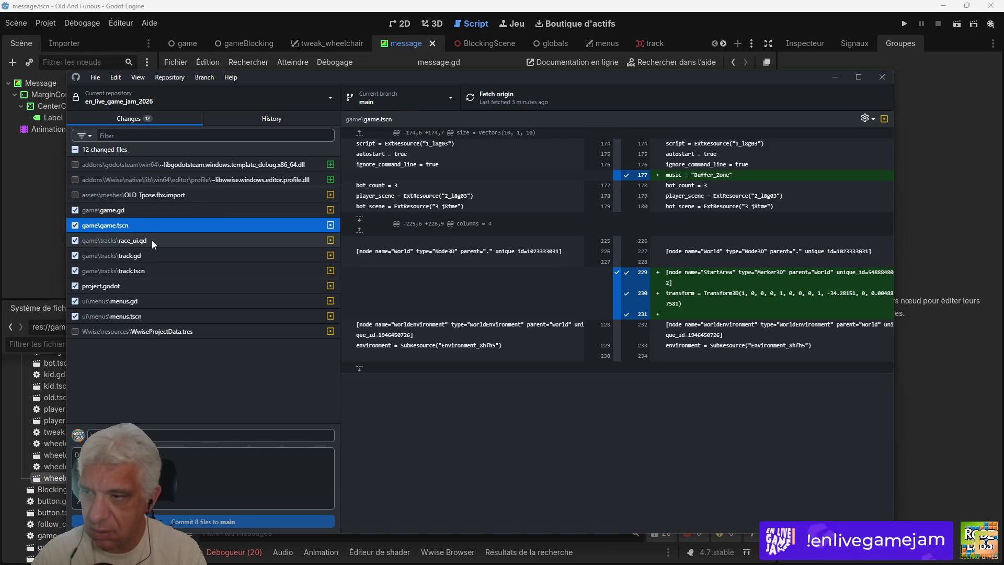
pyautogui.click(152, 240)
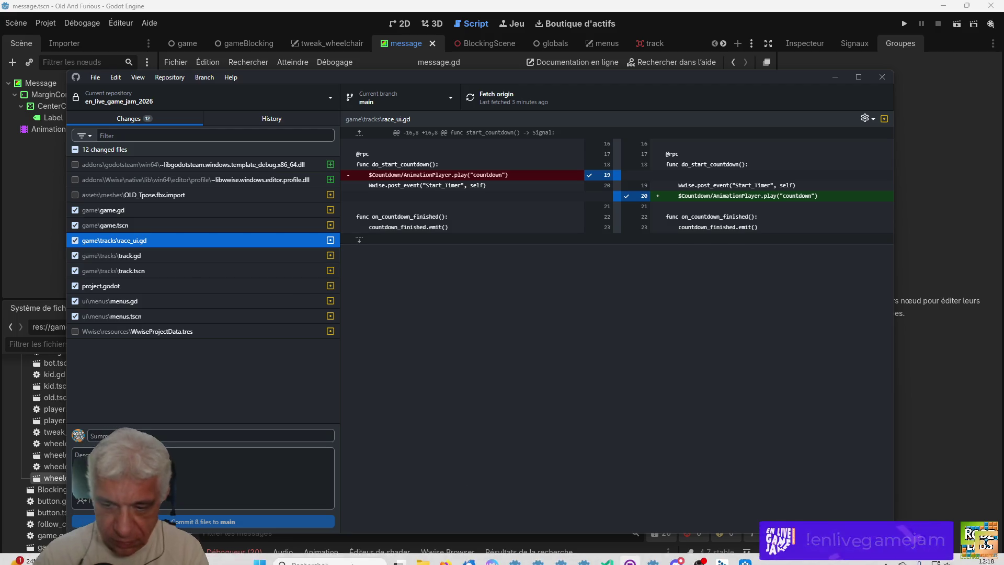
pyautogui.hotkey('alt', 'Tab')
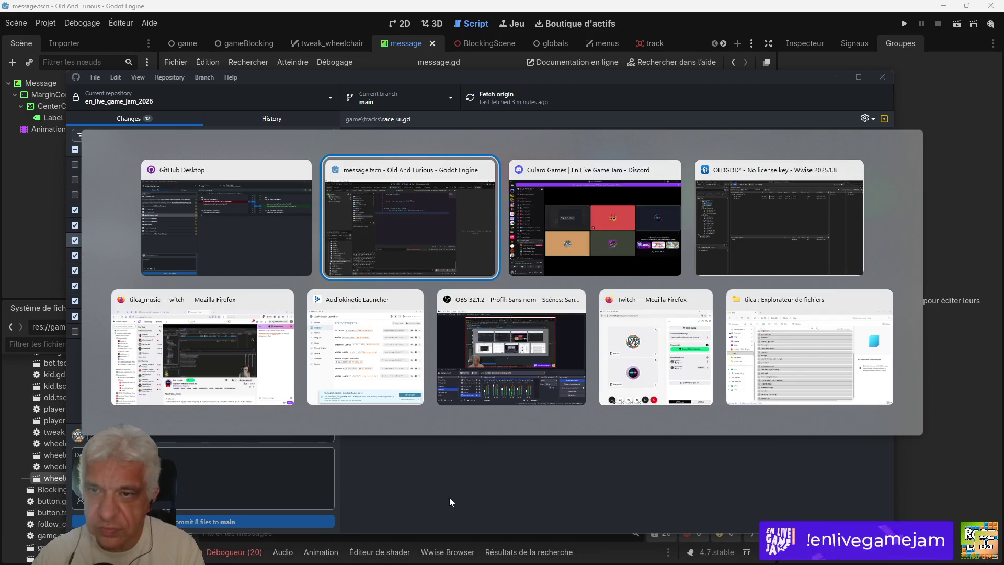
# Step: In Wwise, reload the project with external file changes and switch to the Designer layout
pyautogui.press('Tab')
pyautogui.press('Tab')
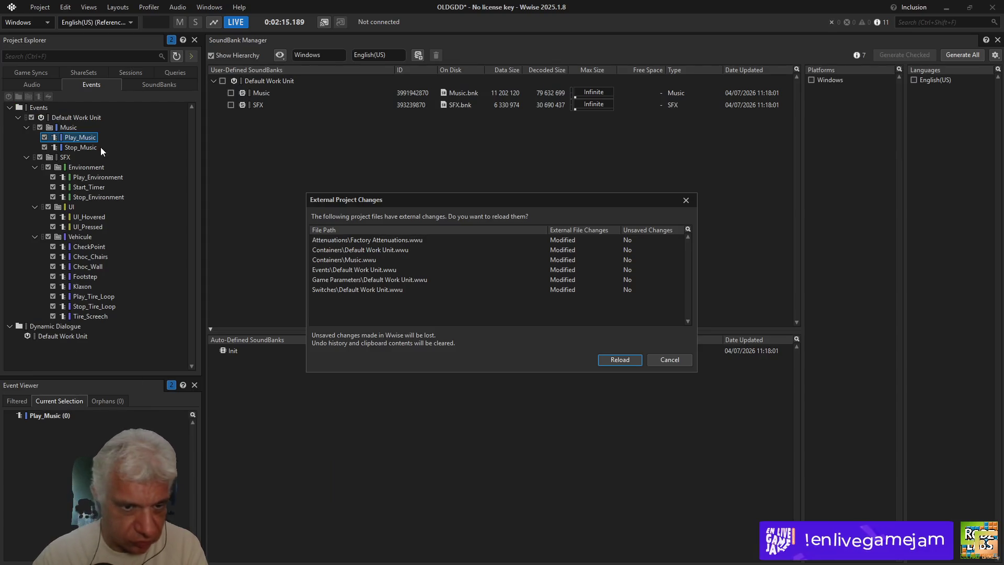
pyautogui.click(631, 360)
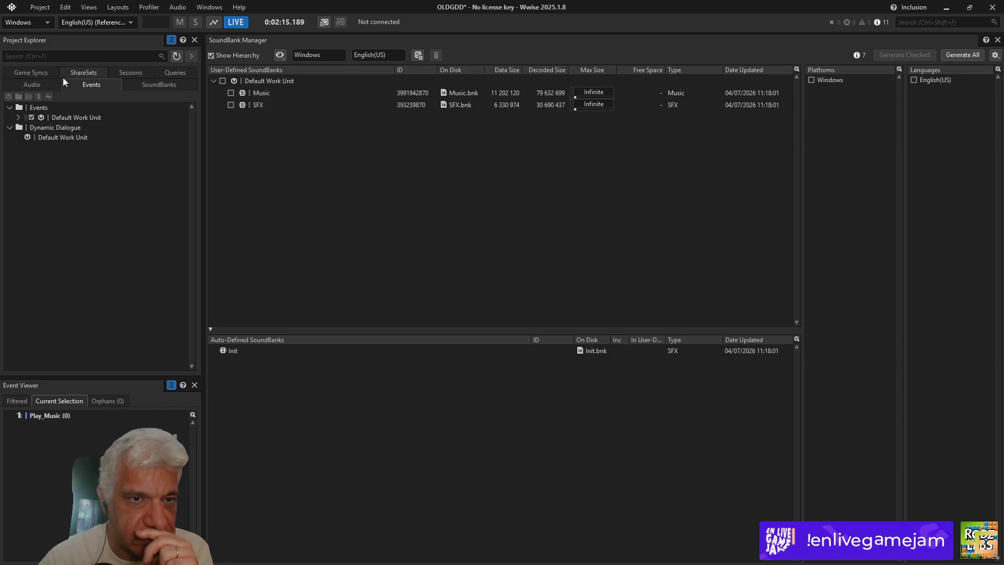
pyautogui.click(31, 84)
pyautogui.click(30, 108)
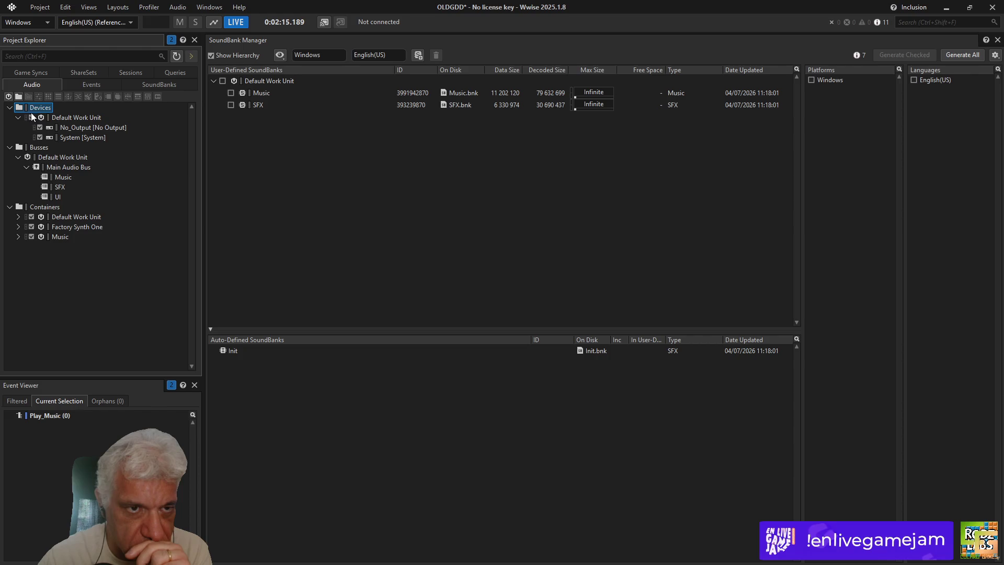
pyautogui.click(118, 7)
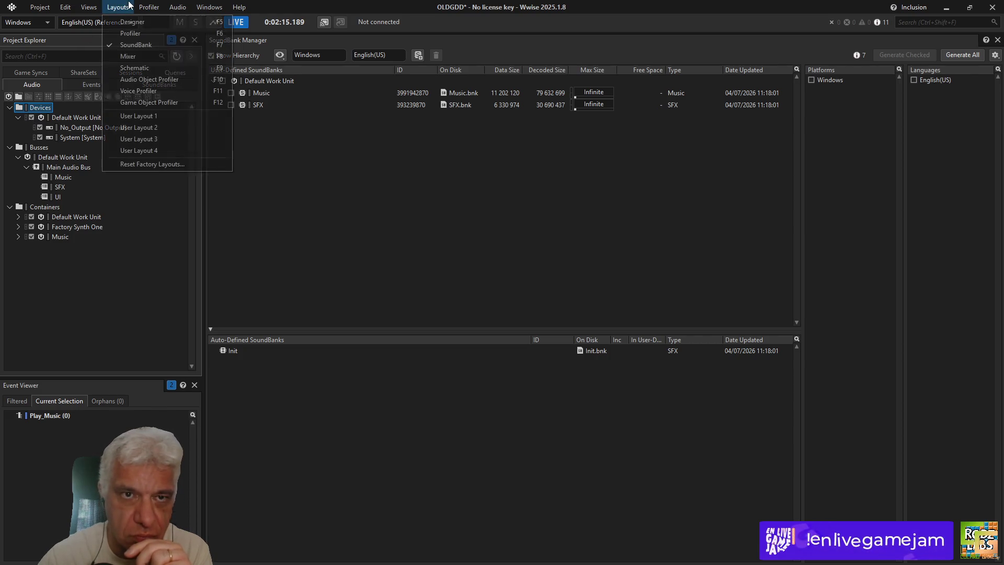
pyautogui.click(124, 23)
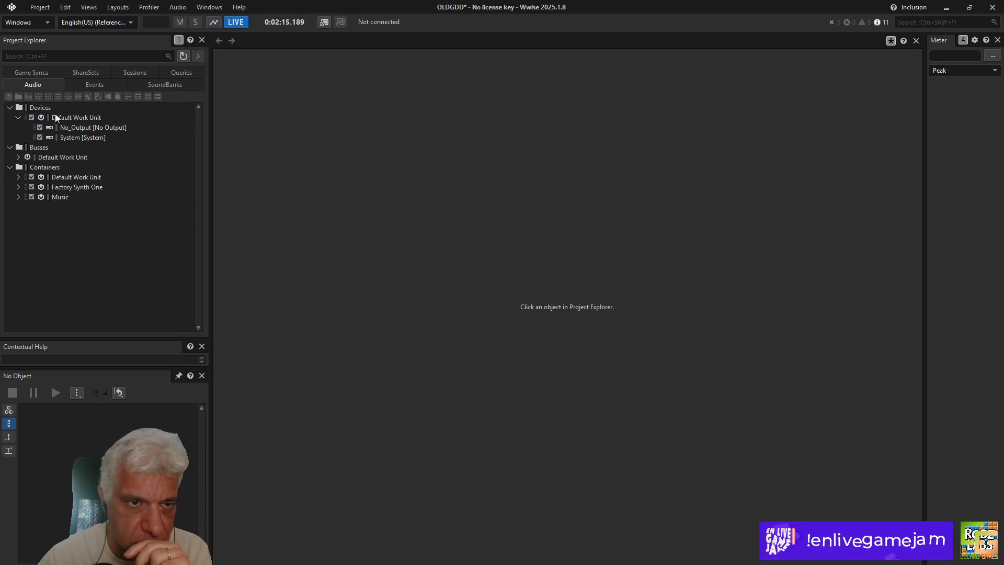
# Step: Expand the SFX container, open the Start-Timer sound and play it back
pyautogui.click(17, 197)
pyautogui.click(18, 186)
pyautogui.click(18, 177)
pyautogui.click(27, 187)
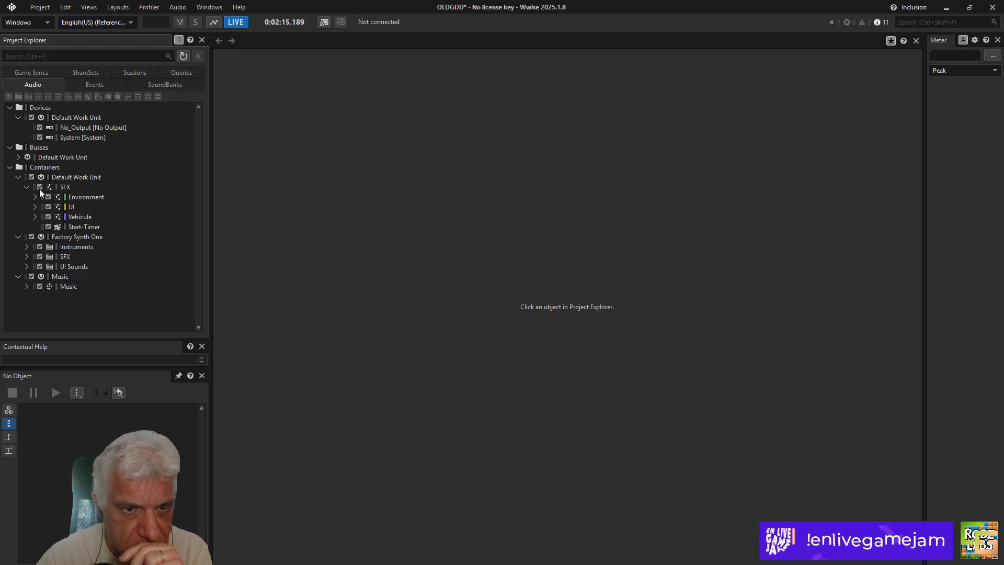
pyautogui.click(85, 228)
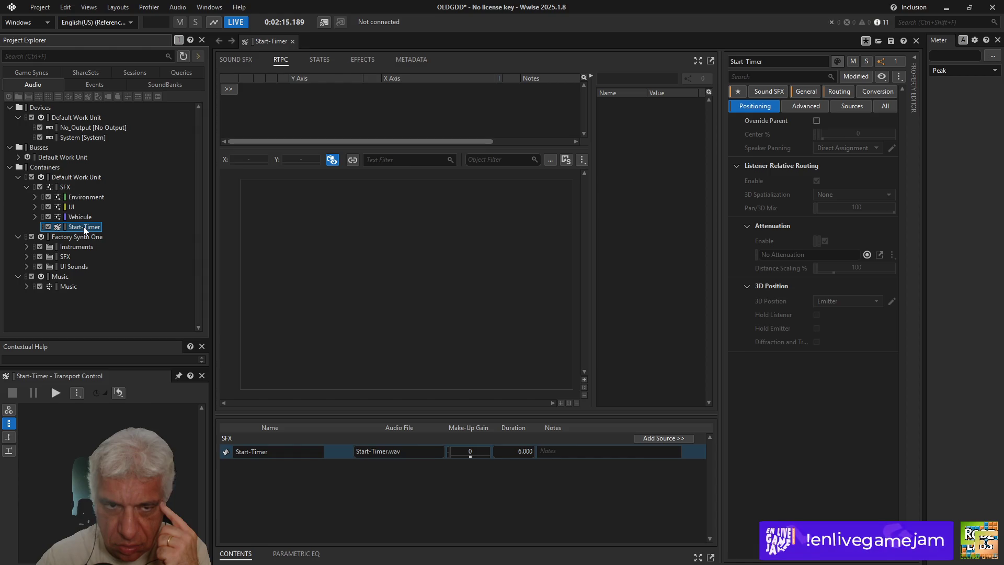
pyautogui.click(55, 393)
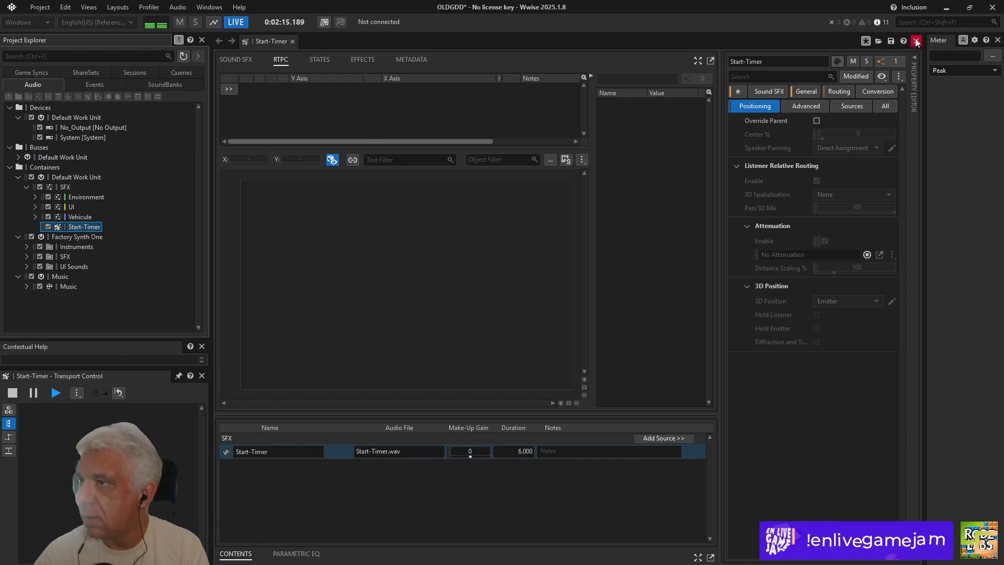
pyautogui.hotkey('alt', 'Tab')
pyautogui.hotkey('alt', 'Tab')
pyautogui.hotkey('alt', 'Tab')
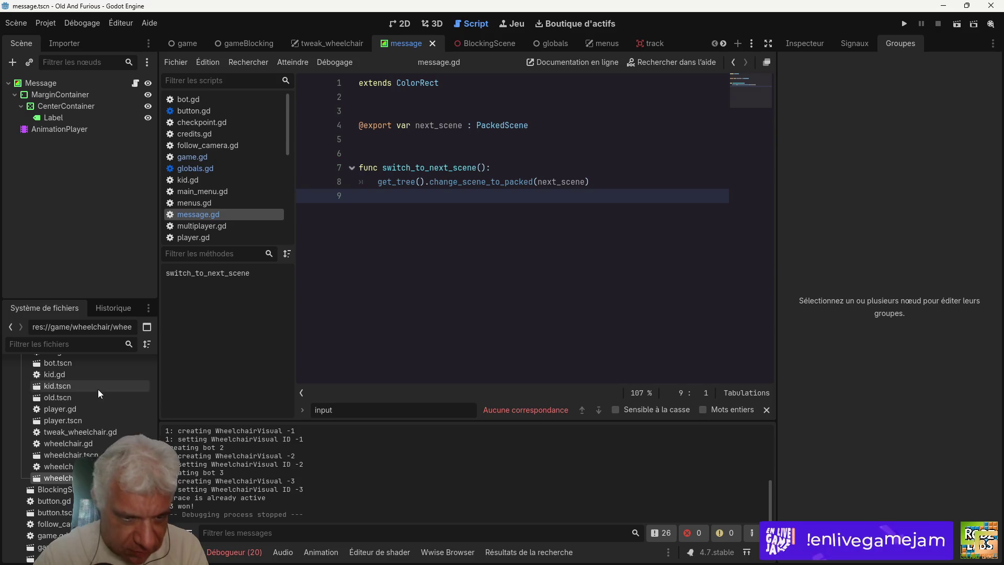
# Step: Open and scroll through the race_ui.gd script from FileSystem
pyautogui.scroll(4, 64, 501)
pyautogui.scroll(2, 74, 427)
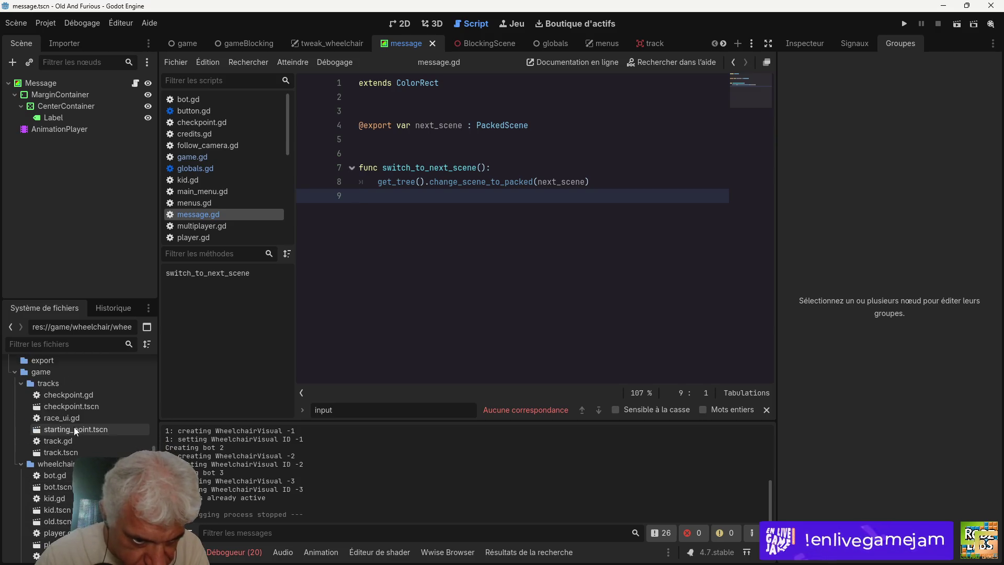
pyautogui.doubleClick(68, 419)
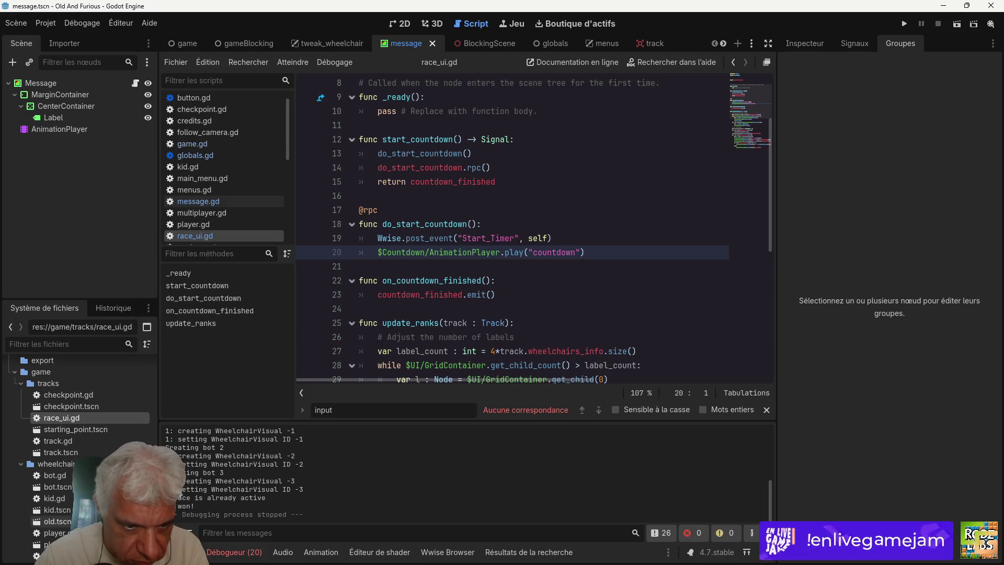
pyautogui.scroll(-3, 111, 449)
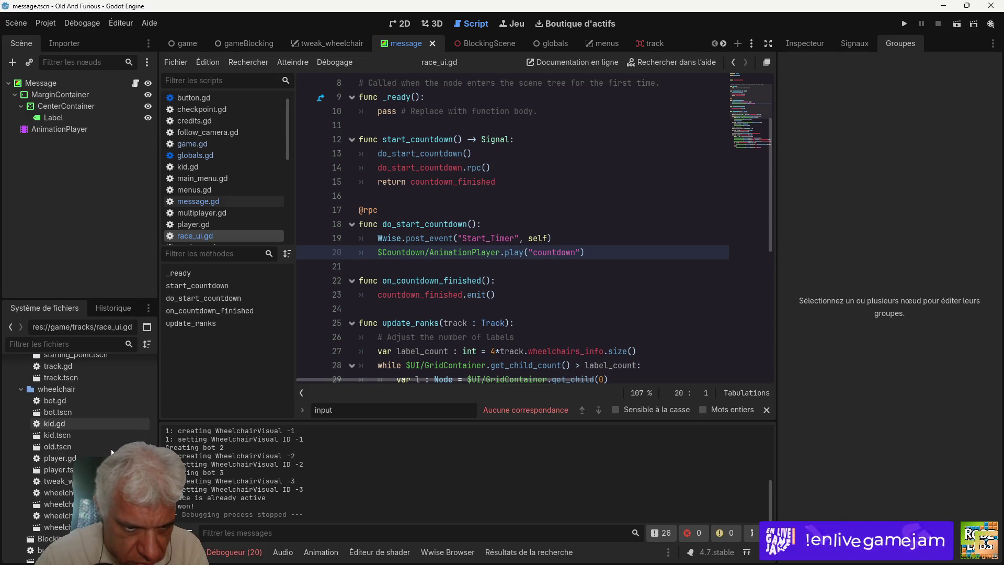
pyautogui.scroll(3, 110, 449)
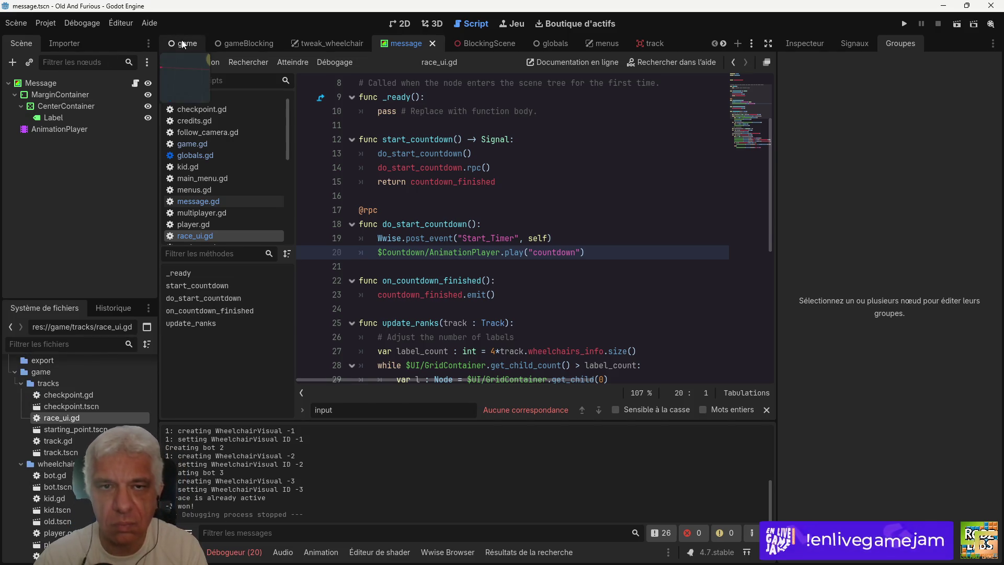
# Step: In the game scene, inspect the Countdown node and its AnimationPlayer
pyautogui.click(187, 43)
pyautogui.click(56, 161)
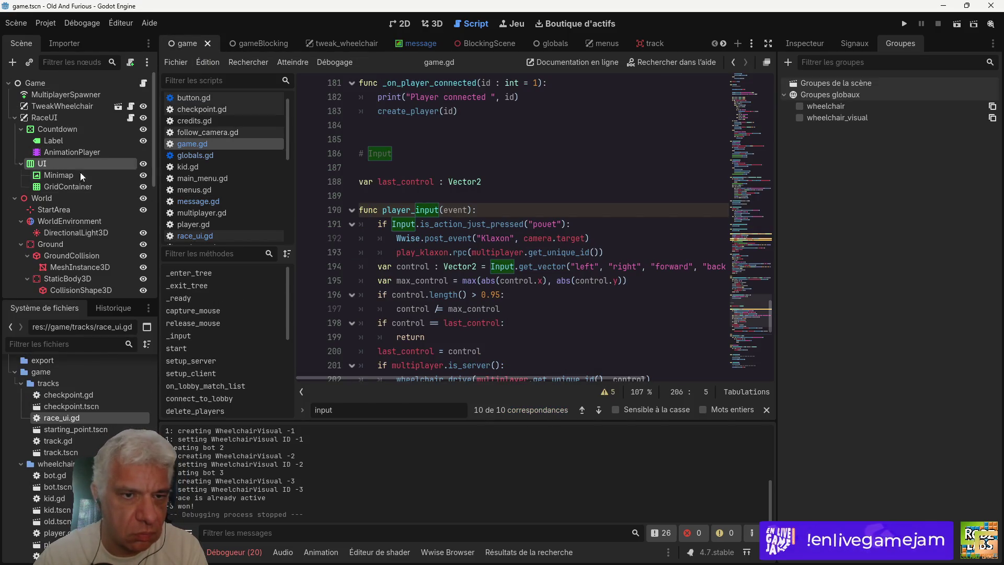
pyautogui.click(66, 152)
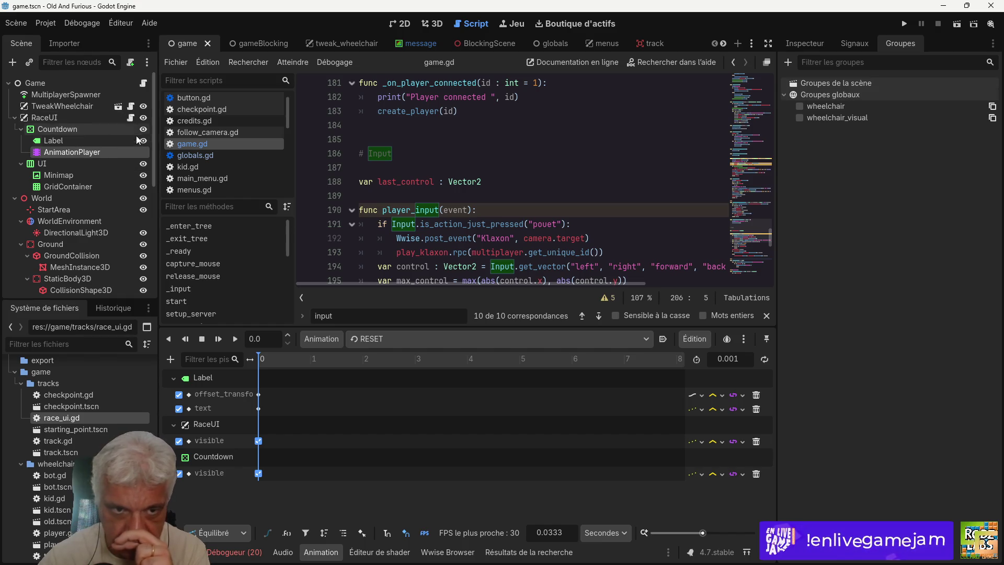
pyautogui.click(55, 130)
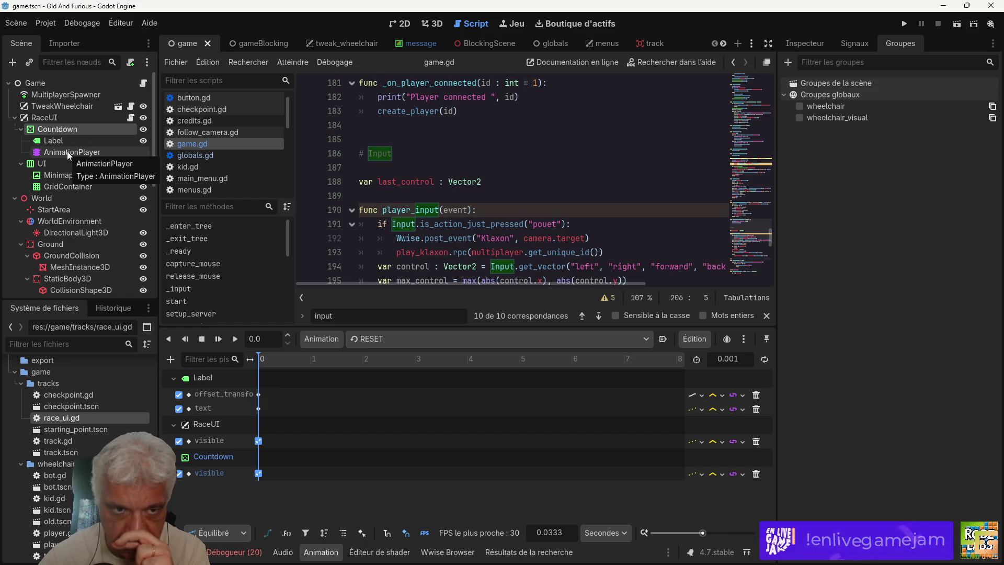
pyautogui.click(67, 152)
pyautogui.click(51, 131)
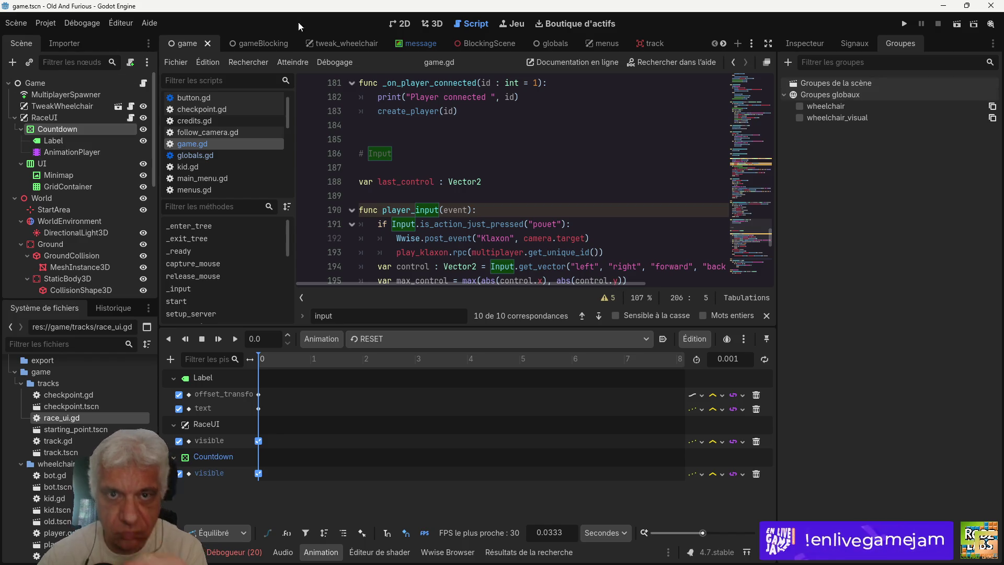
# Step: Open kid.tscn to check its Wwise track, then select RaceUI's Countdown in the game scene
pyautogui.click(322, 42)
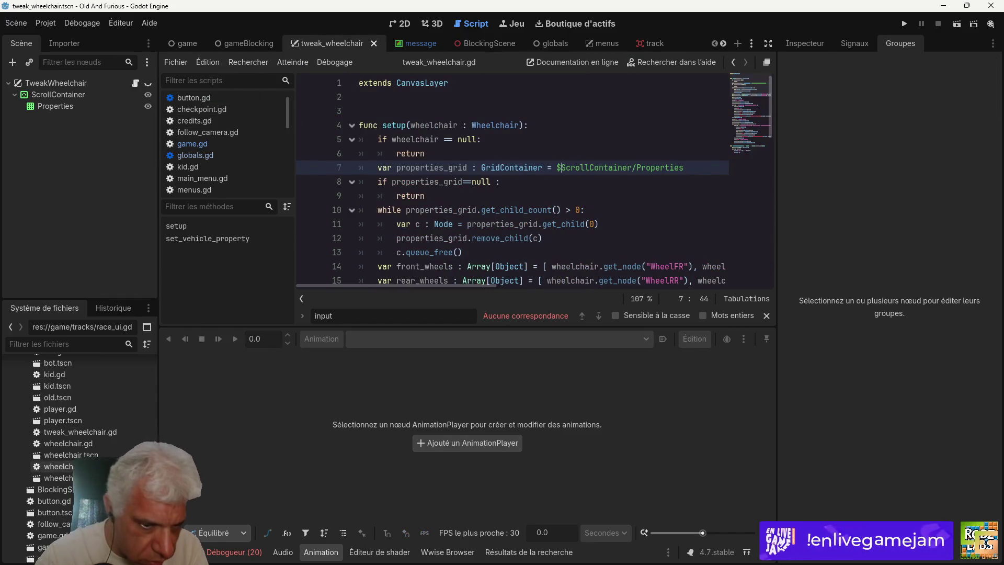
pyautogui.scroll(-2, 62, 470)
pyautogui.doubleClick(62, 462)
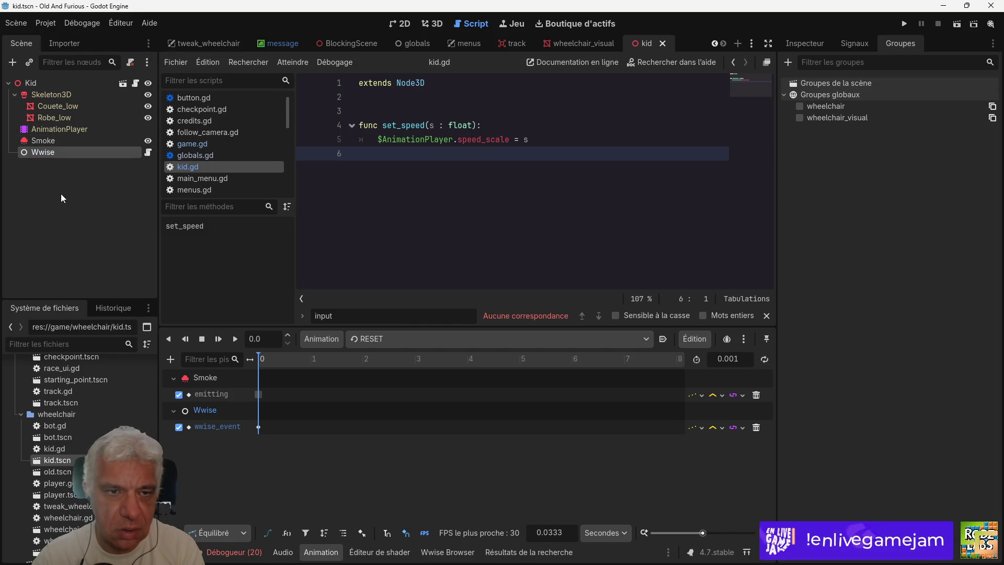
pyautogui.scroll(2, 200, 41)
pyautogui.click(196, 43)
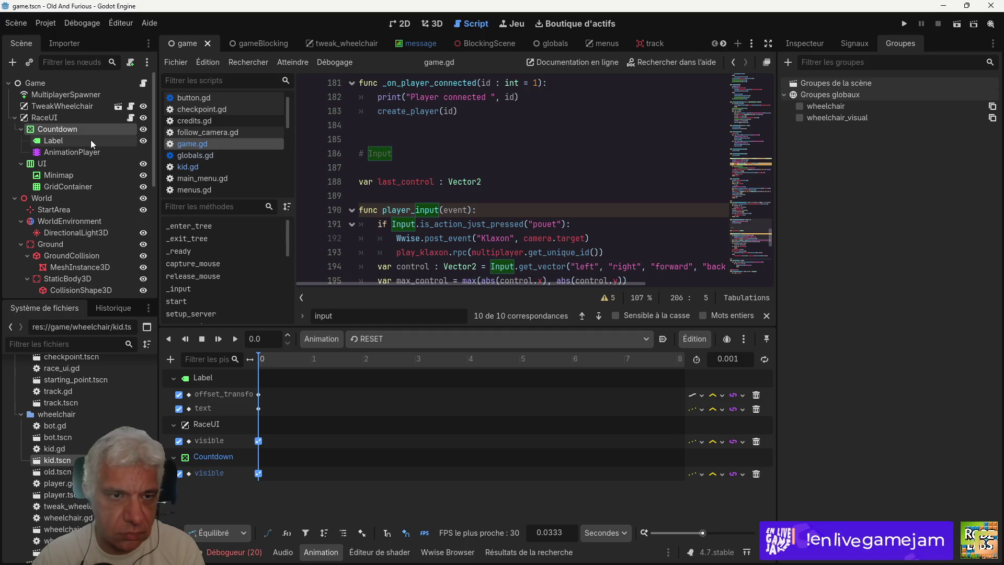
pyautogui.click(52, 118)
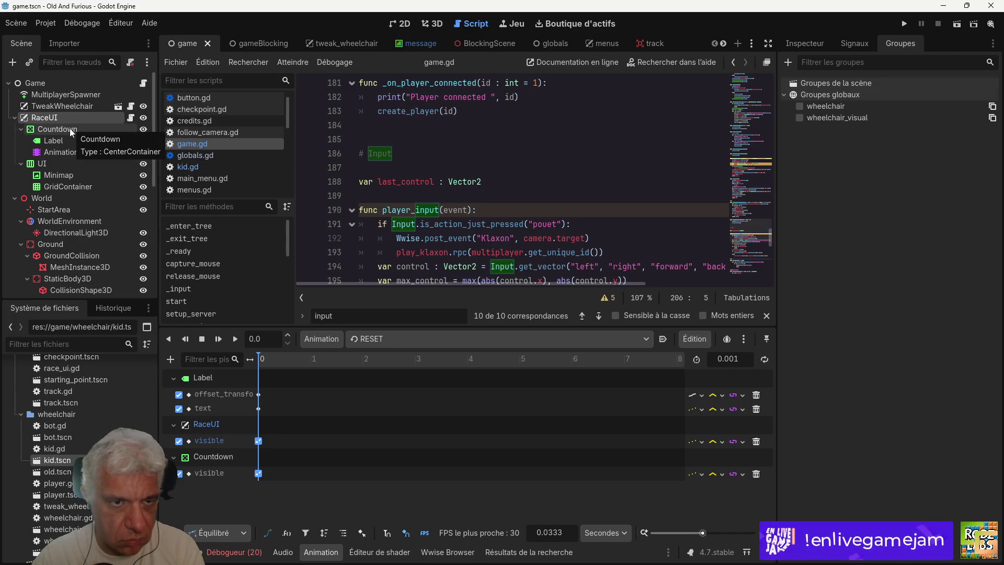
pyautogui.click(70, 128)
# Step: Paste a Wwise node under Countdown and load the 'countdown' animation in the AnimationPlayer
pyautogui.hotkey('ctrl', 'v')
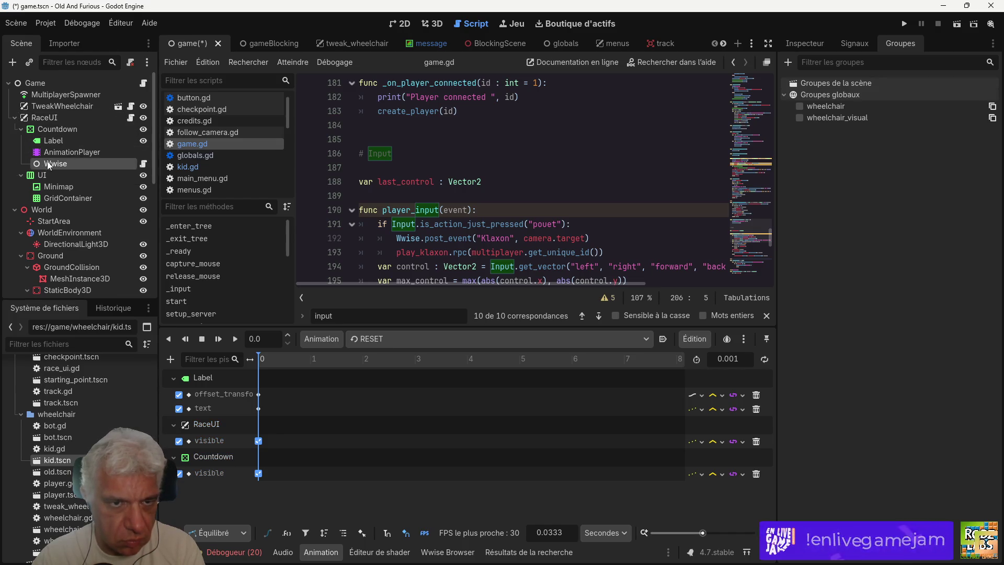
pyautogui.click(61, 152)
pyautogui.click(68, 152)
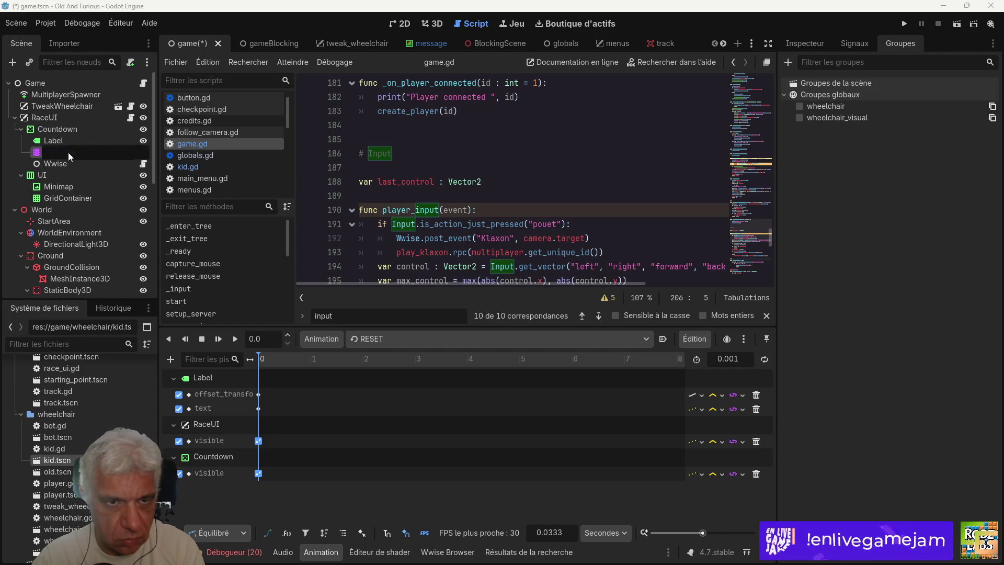
pyautogui.click(382, 340)
pyautogui.click(374, 370)
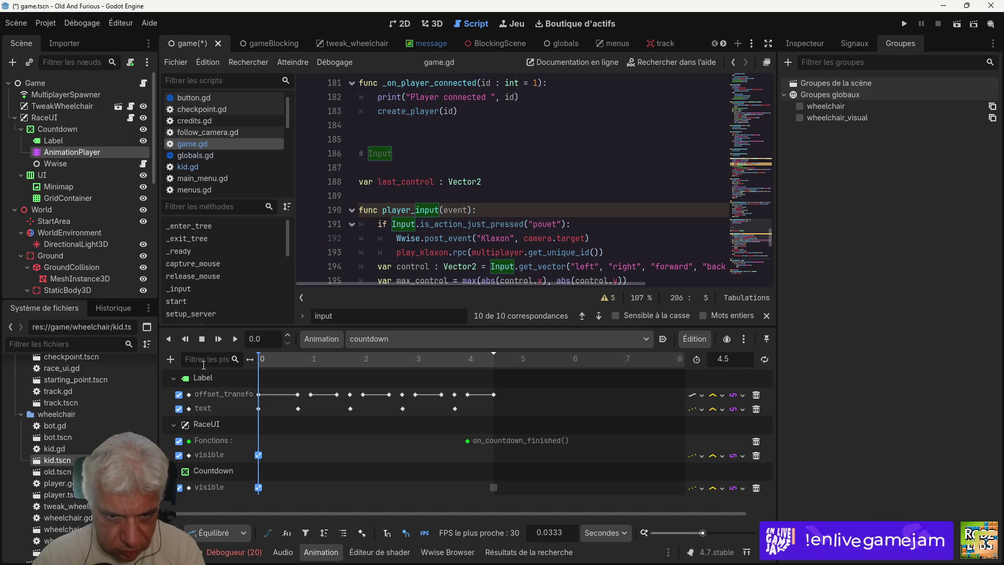
# Step: Add a property track on the Countdown's Wwise node for its wwise_event property
pyautogui.click(172, 361)
pyautogui.click(205, 381)
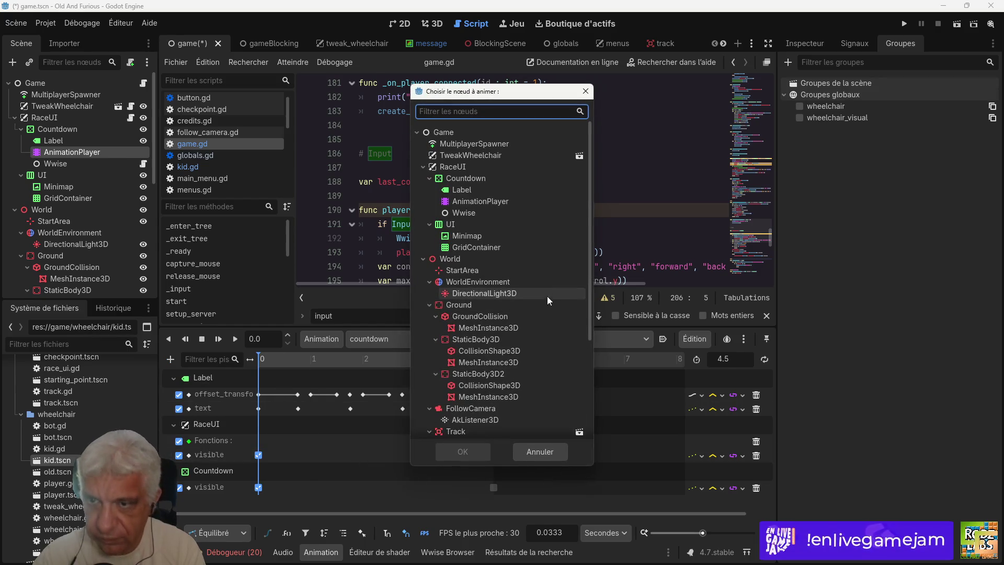
pyautogui.click(489, 213)
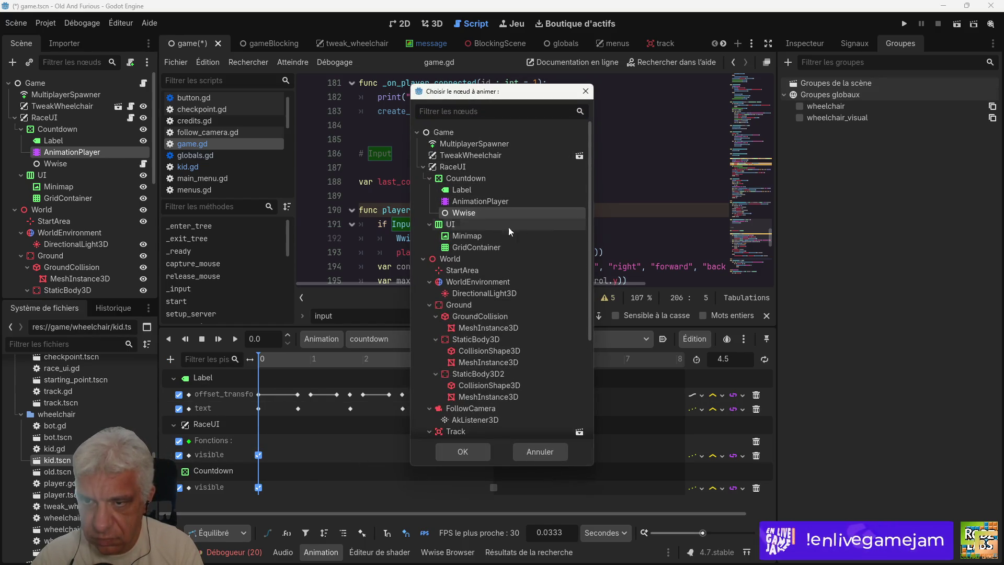
pyautogui.click(487, 451)
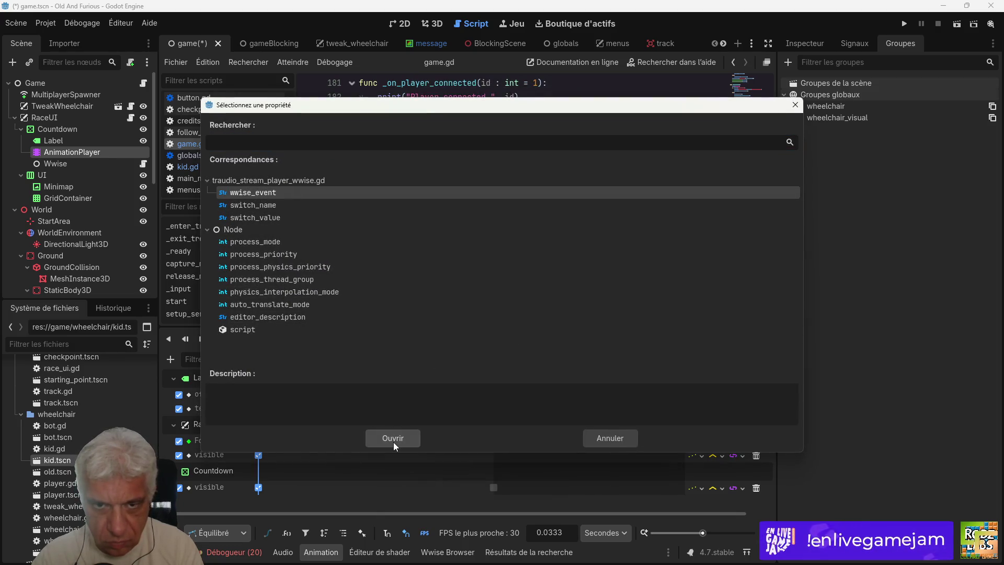
pyautogui.click(394, 439)
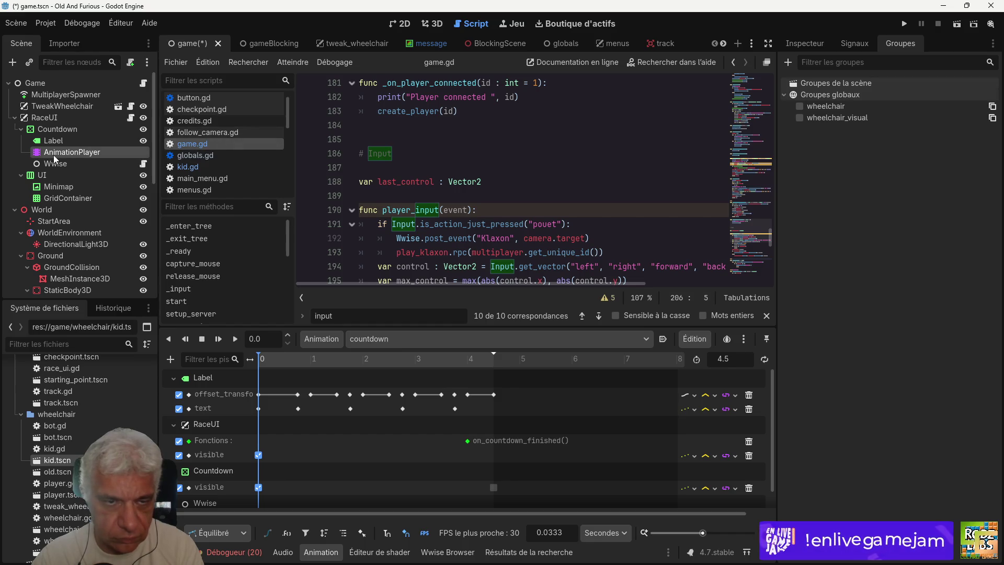
# Step: Copy Start_Timer from race_ui.gd into the Countdown Wwise node's Wwise Event field at about one second
pyautogui.click(131, 117)
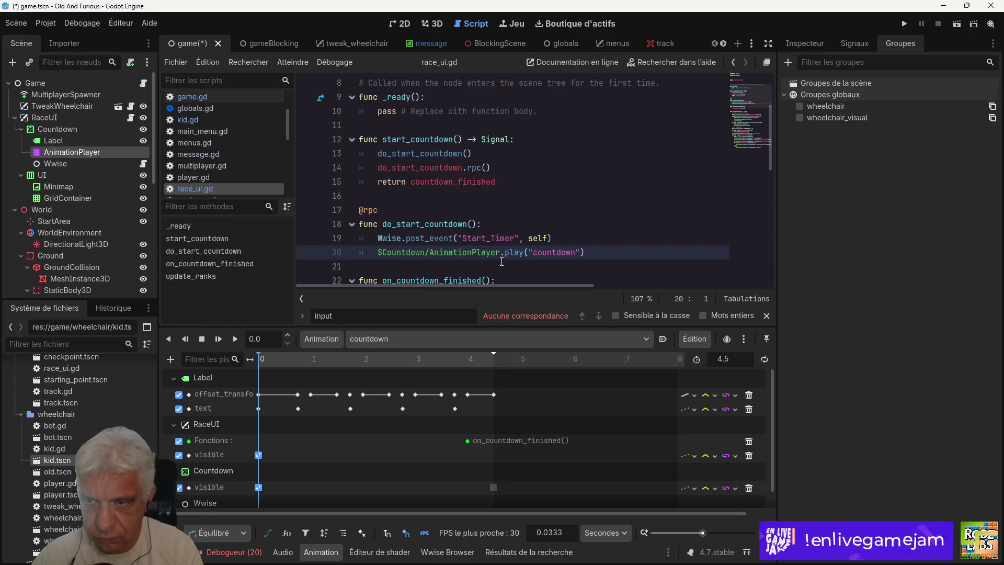
pyautogui.doubleClick(484, 238)
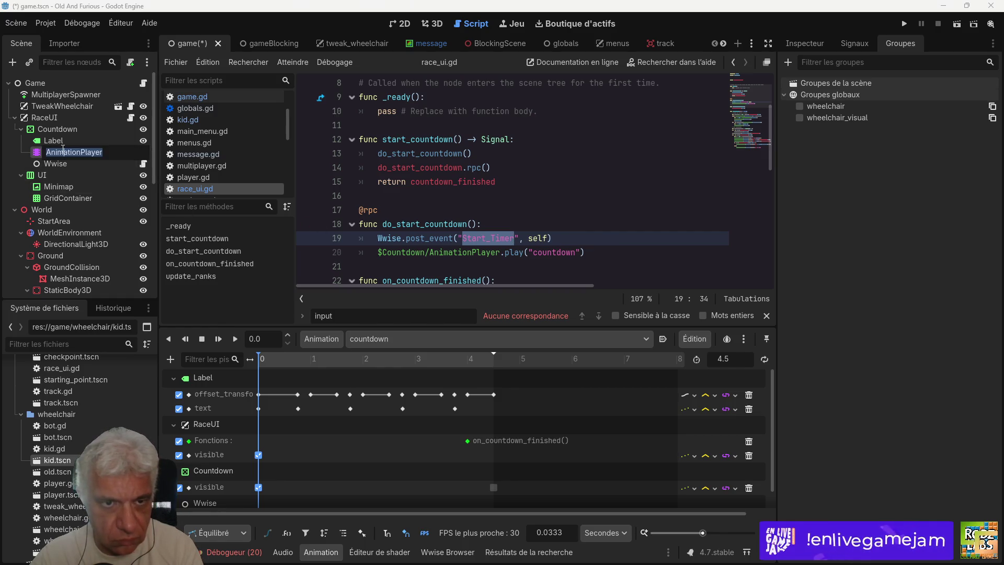
pyautogui.click(59, 165)
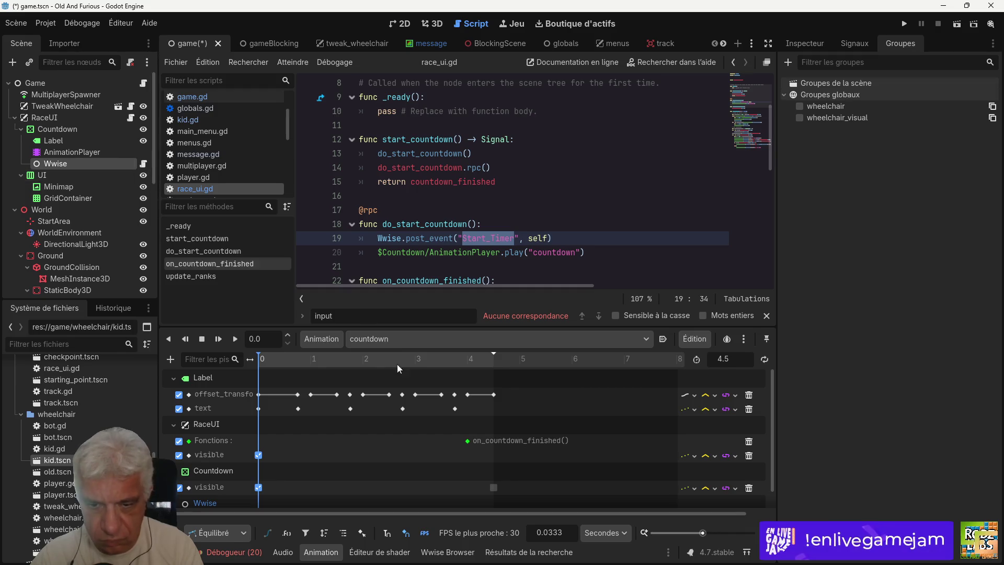
pyautogui.click(401, 24)
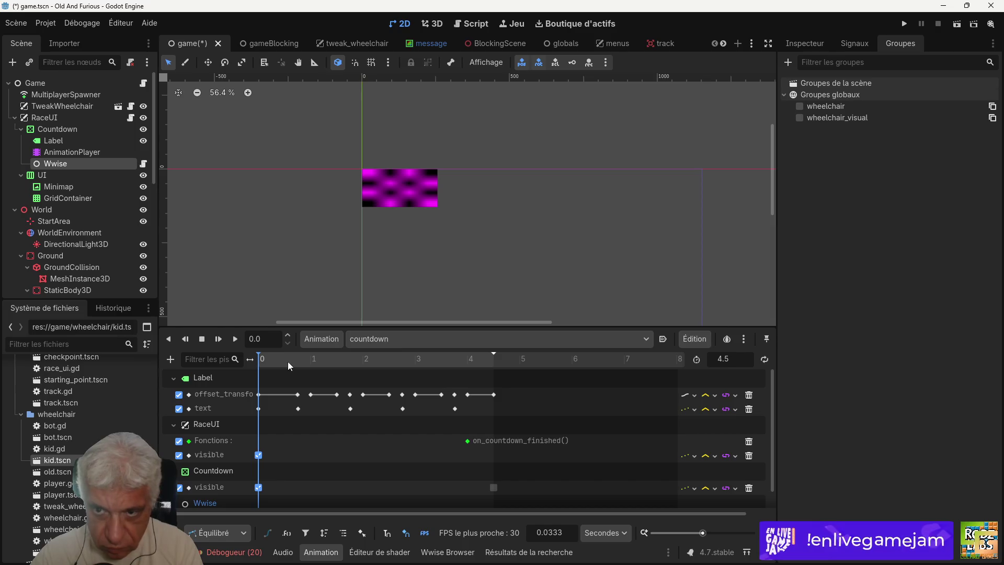
pyautogui.moveTo(272, 361)
pyautogui.mouseDown()
pyautogui.moveTo(345, 361)
pyautogui.moveTo(279, 357)
pyautogui.moveTo(311, 358)
pyautogui.mouseUp()
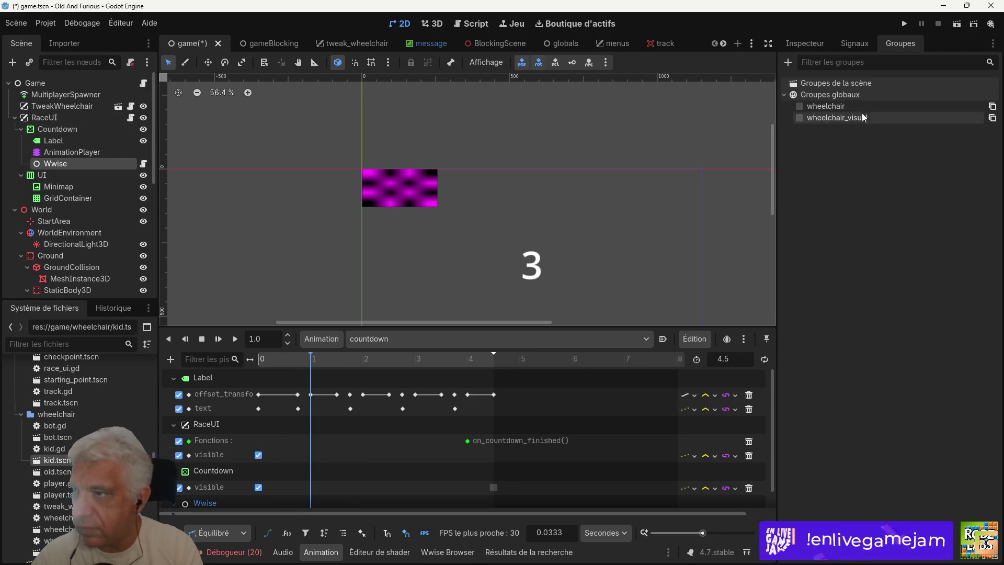
pyautogui.click(813, 46)
pyautogui.doubleClick(914, 135)
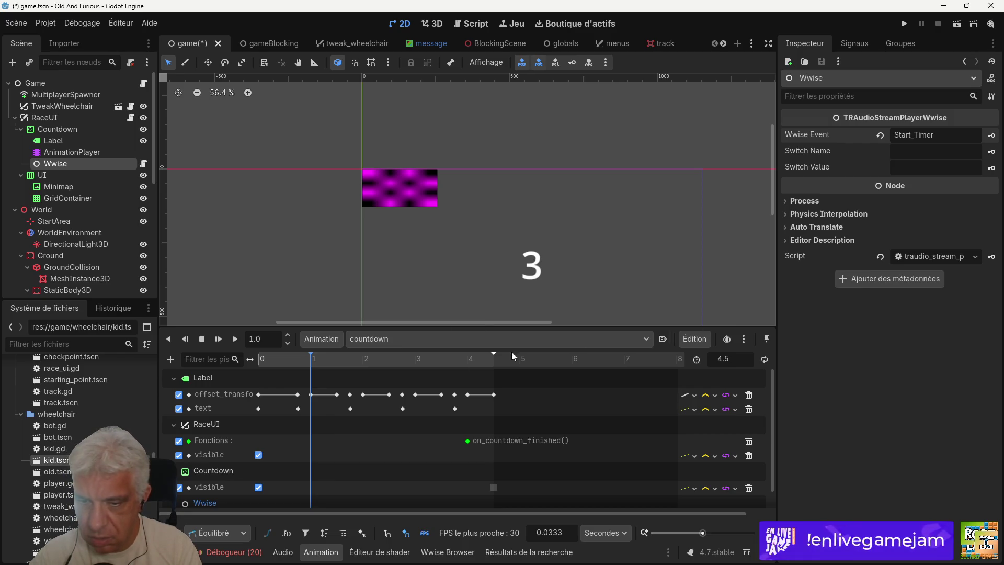
# Step: Clear the Countdown Wwise node's Start_Timer event in the RESET animation track and save game.tscn
pyautogui.scroll(-1, 436, 453)
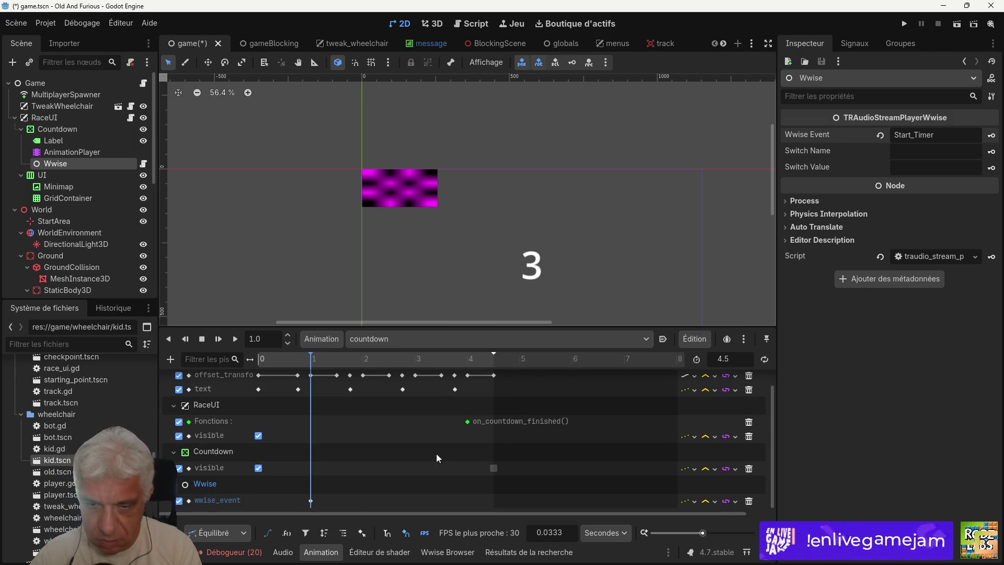
pyautogui.doubleClick(931, 136)
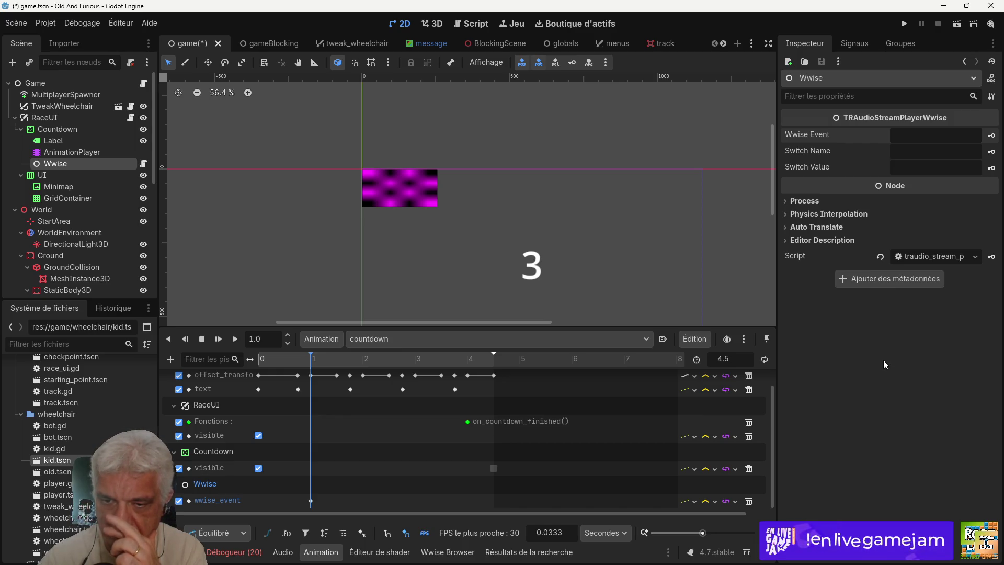
pyautogui.click(392, 339)
pyautogui.click(397, 360)
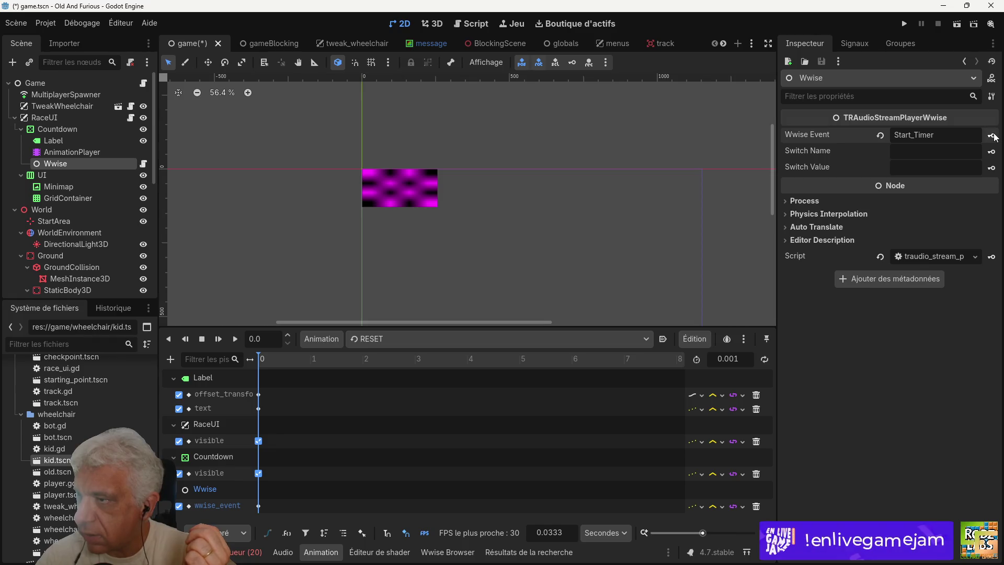
pyautogui.doubleClick(952, 135)
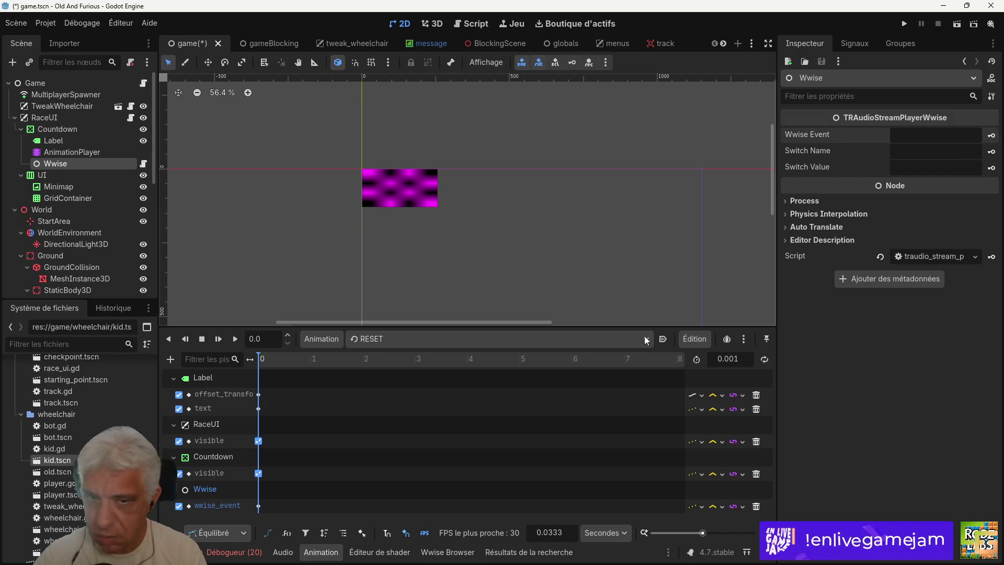
pyautogui.hotkey('ctrl', 's')
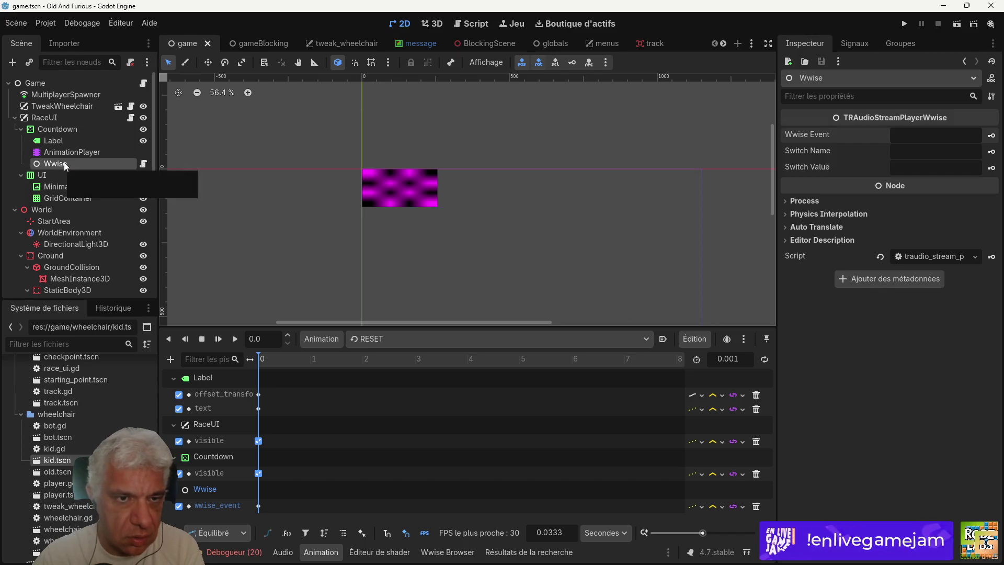
pyautogui.scroll(-2, 672, 47)
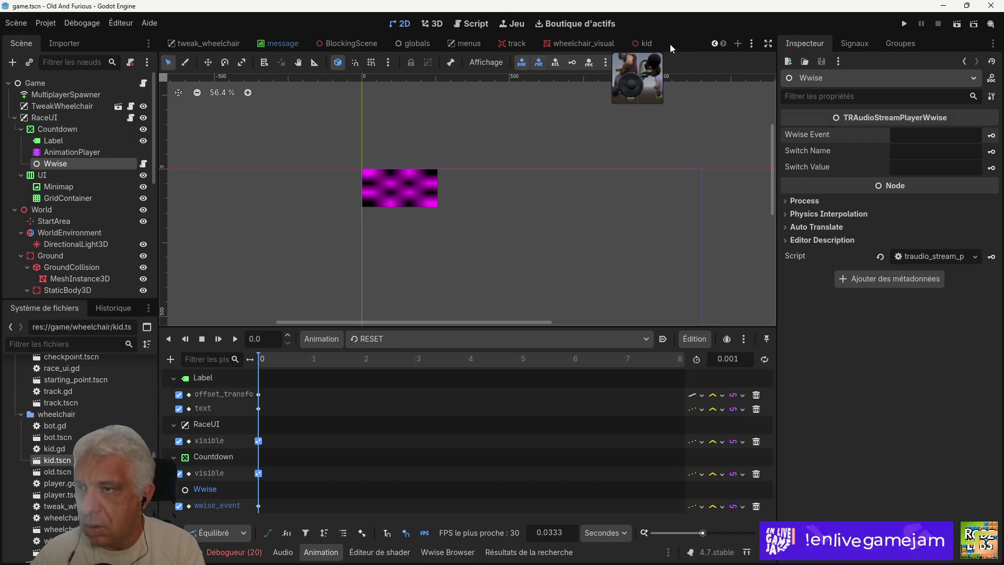
# Step: Remove the Footstep event from the kid scene's Wwise node and save the kid scene
pyautogui.click(651, 45)
pyautogui.doubleClick(918, 135)
pyautogui.press('BackSpace')
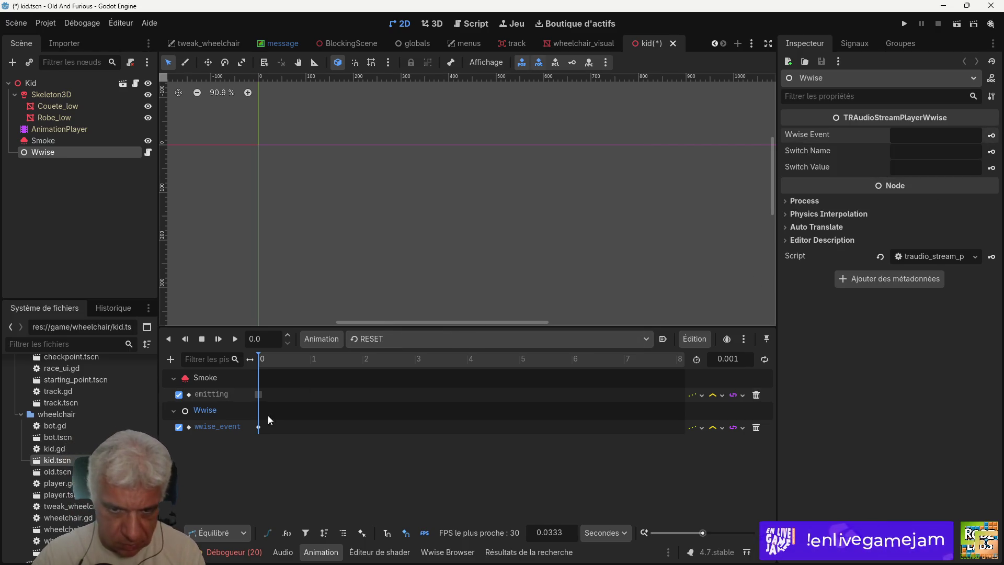
pyautogui.moveTo(260, 428)
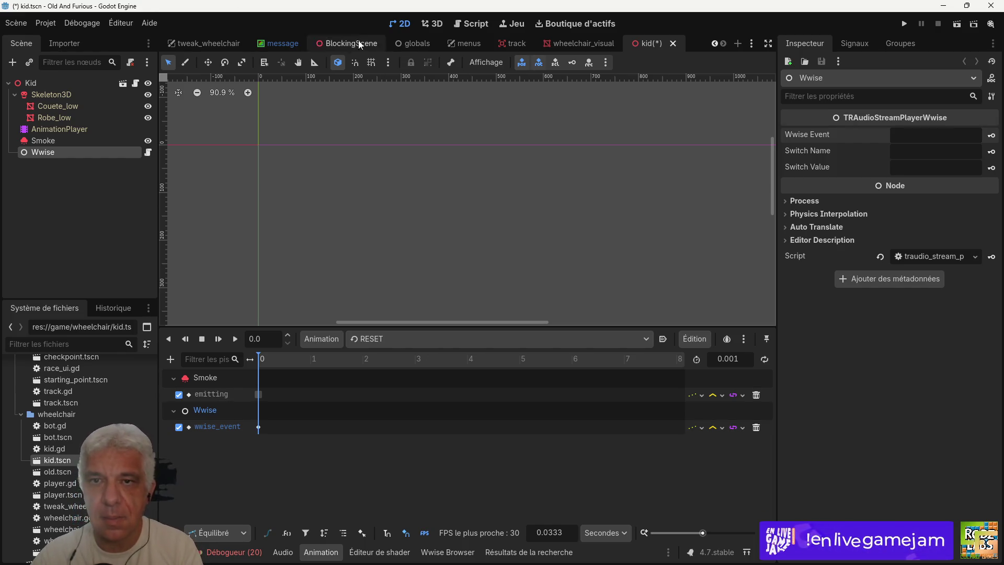
pyautogui.hotkey('ctrl', 's')
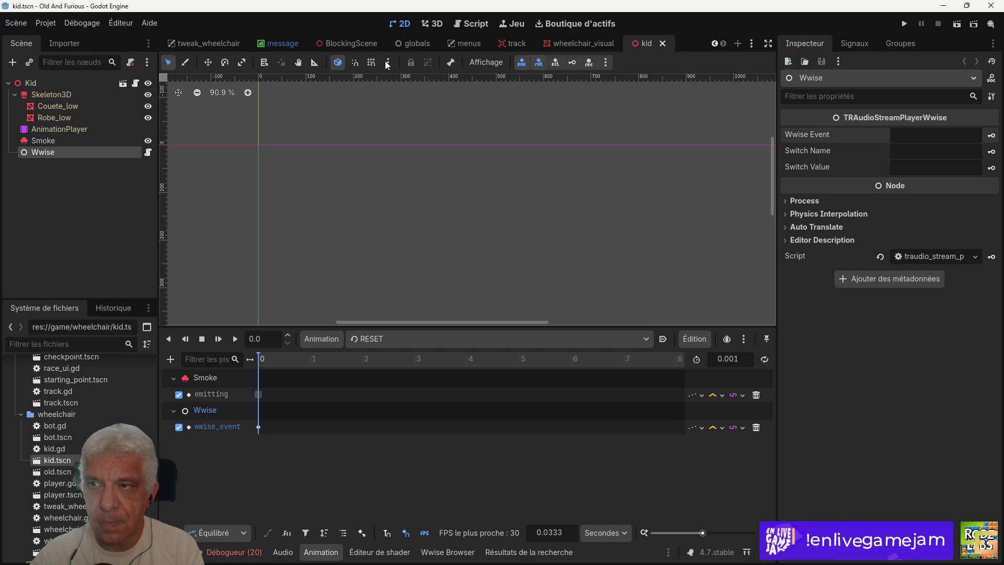
# Step: Look over the Wwise audio player script, then launch the game for a test run
pyautogui.click(136, 84)
pyautogui.click(149, 153)
pyautogui.scroll(5, 576, 234)
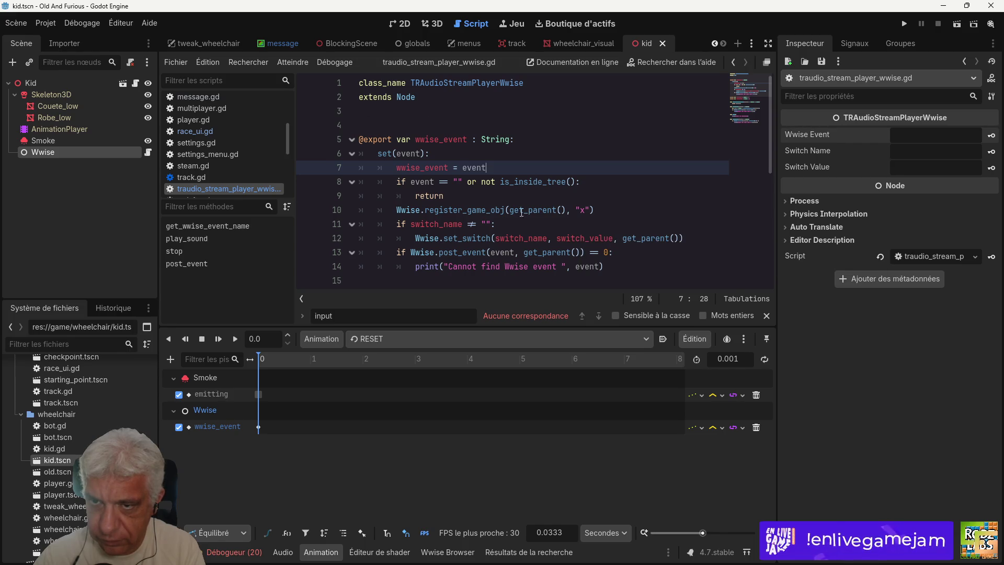
pyautogui.scroll(-1, 581, 232)
pyautogui.click(905, 23)
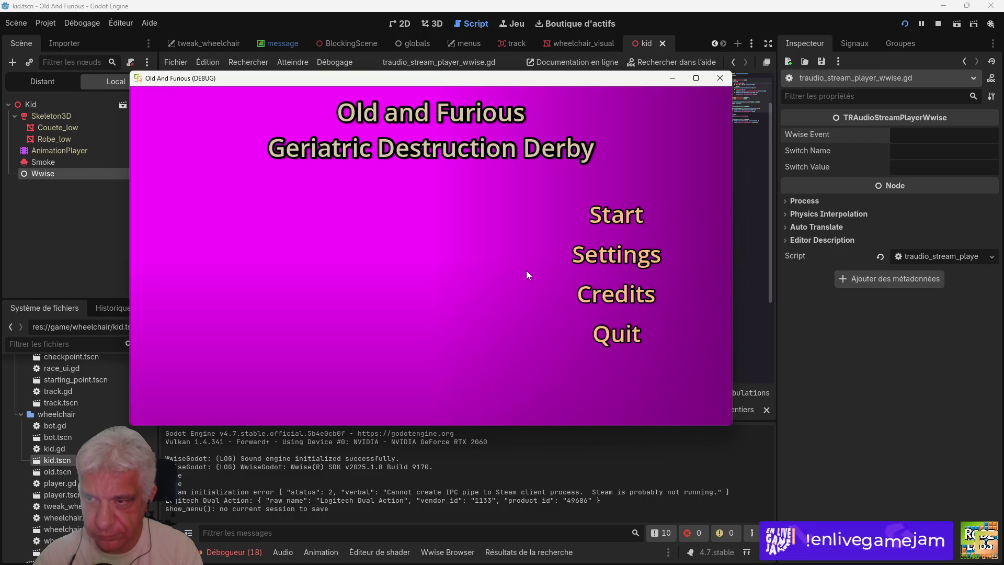
# Step: Start a race from the title menu, watch the bots drive, then stop the game
pyautogui.click(602, 214)
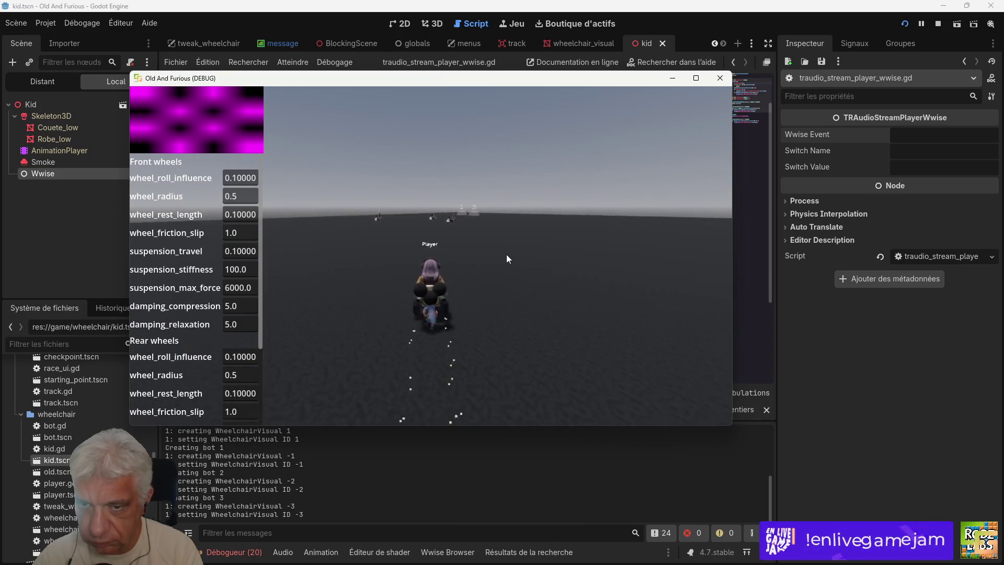
pyautogui.click(720, 80)
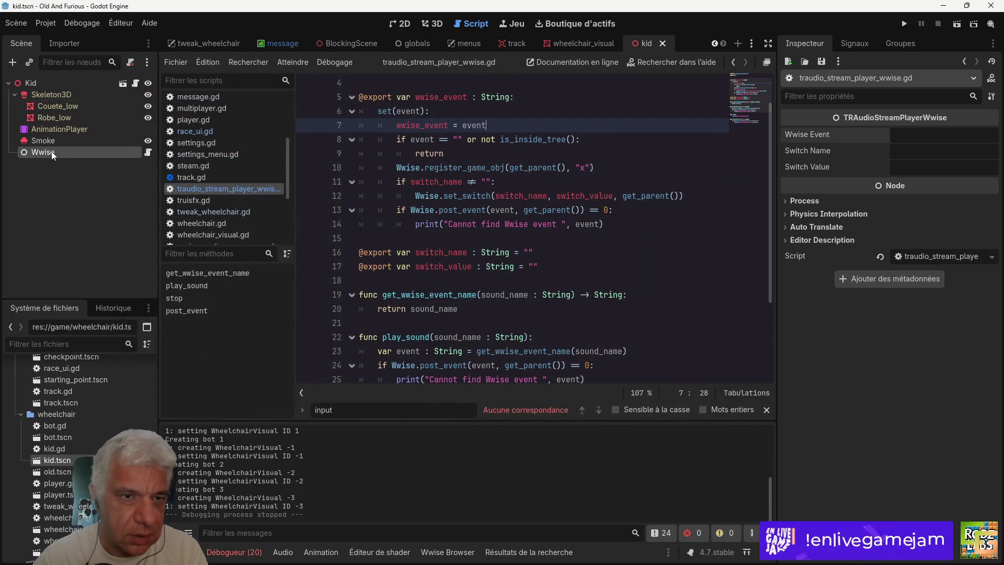
# Step: Rename the game scene's StartArea node to StartArea1, select the Game root, and relaunch
pyautogui.scroll(2, 194, 43)
pyautogui.click(196, 43)
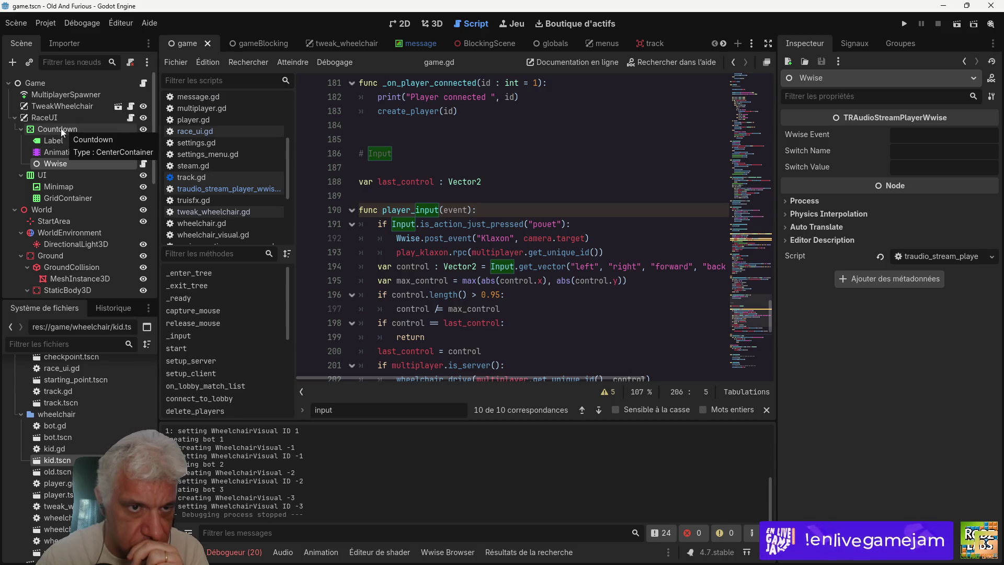
pyautogui.click(65, 220)
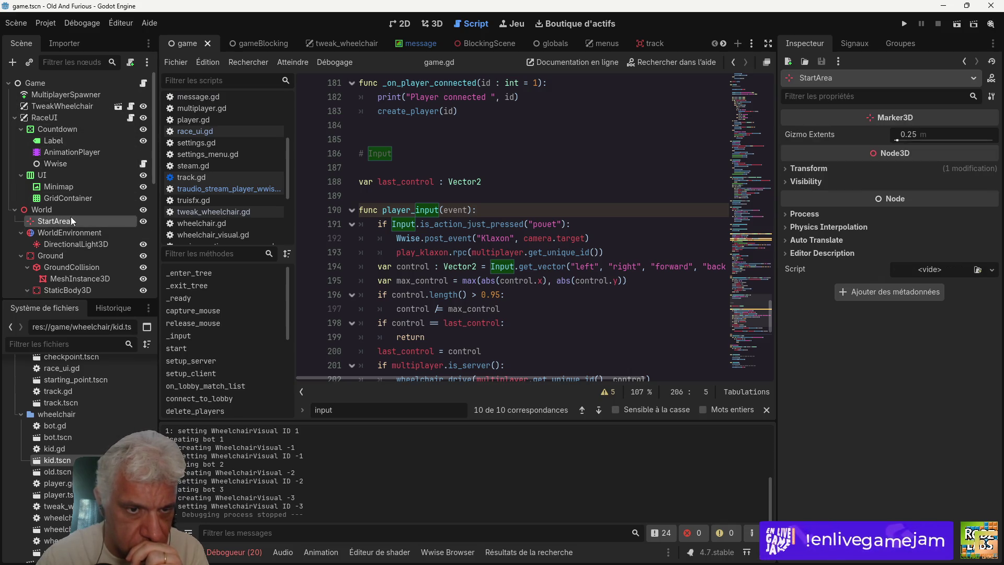
pyautogui.click(79, 220)
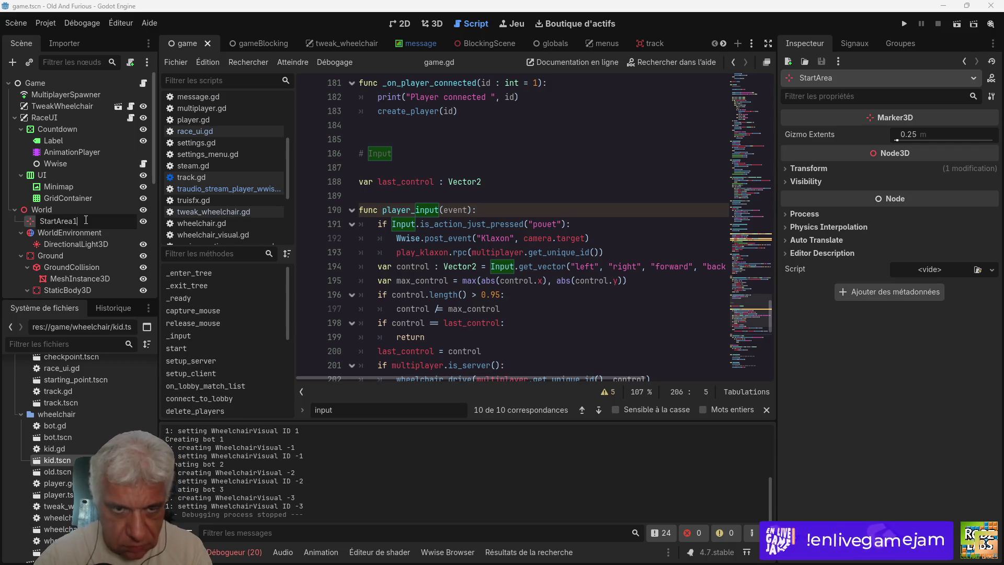
pyautogui.press('Return')
pyautogui.click(59, 83)
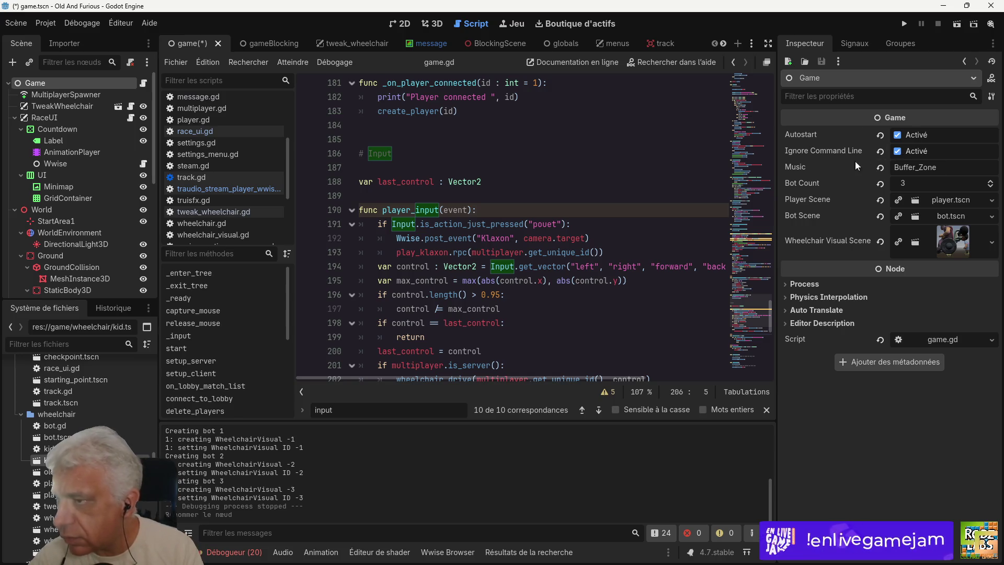
pyautogui.click(905, 23)
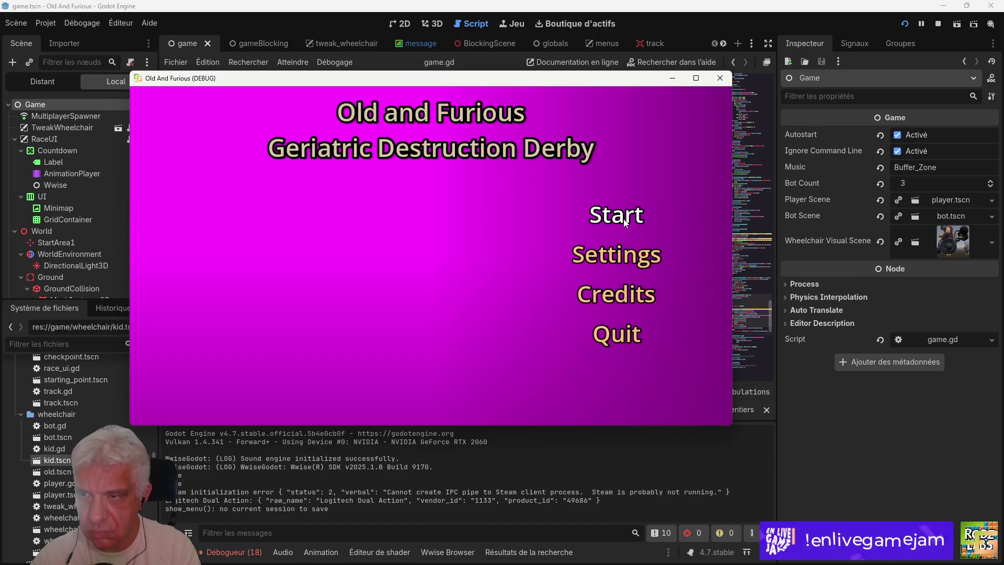
# Step: Start a race, drive the wheelchair forward with the Up arrow, then stop the game
pyautogui.click(623, 218)
pyautogui.press('Up')
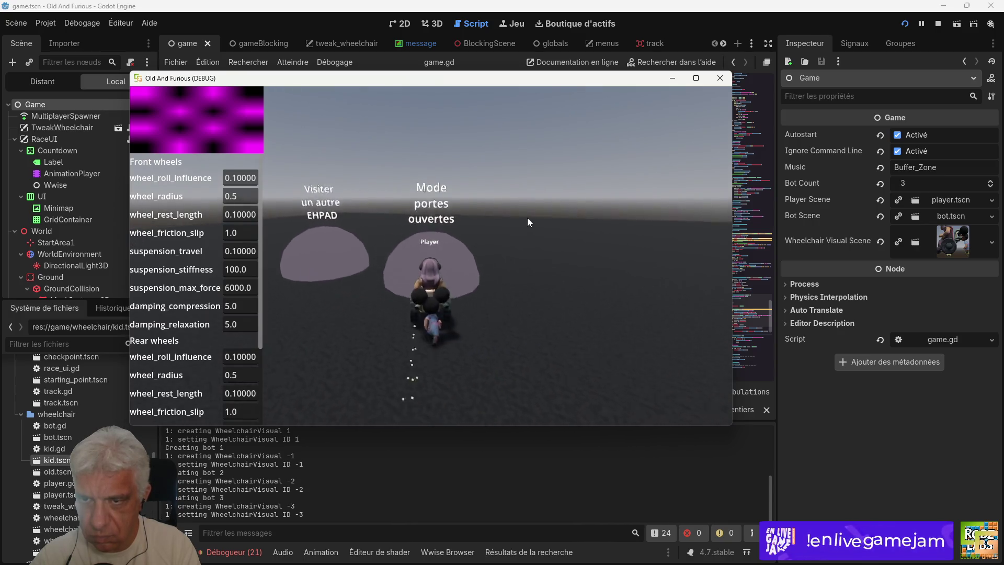
pyautogui.click(719, 78)
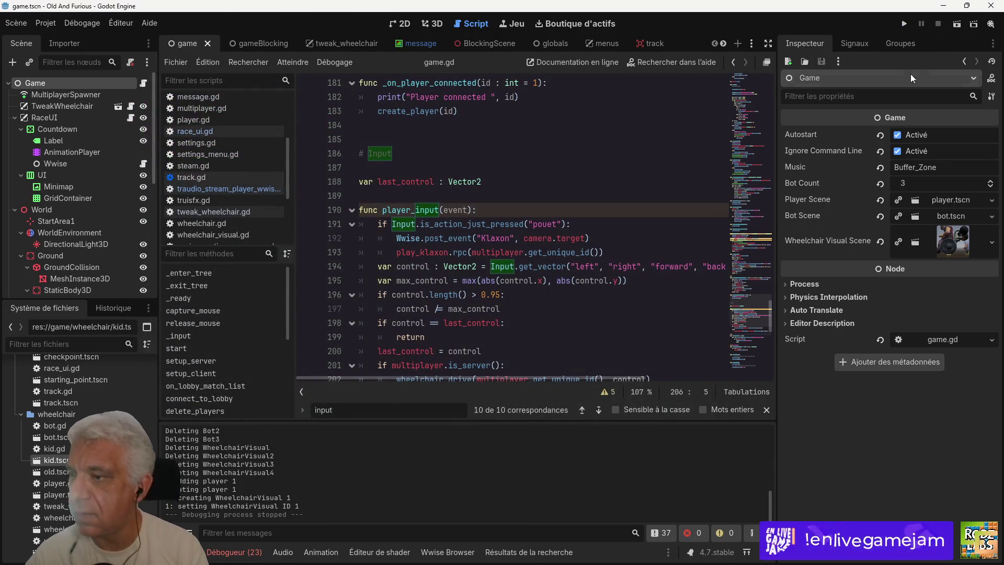
pyautogui.moveTo(652, 559)
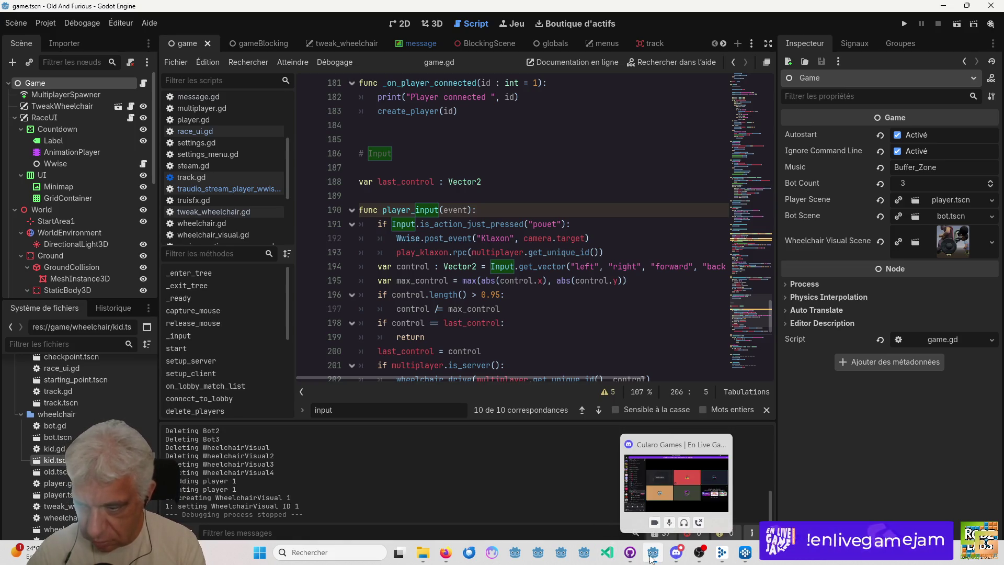
# Step: Review the diffs of the nine changed files, from game.gd to menus.tscn, in GitHub Desktop
pyautogui.click(630, 556)
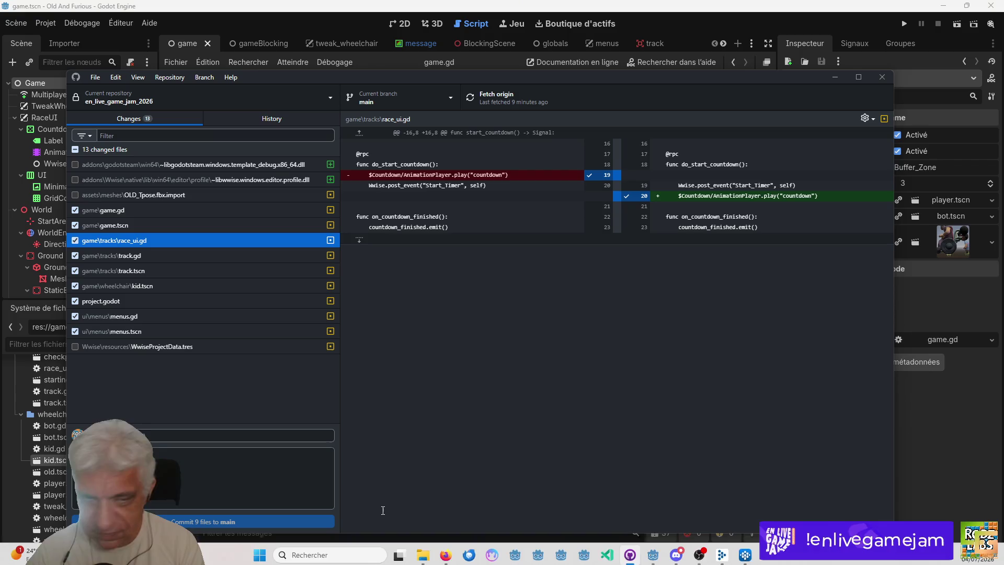
pyautogui.click(128, 210)
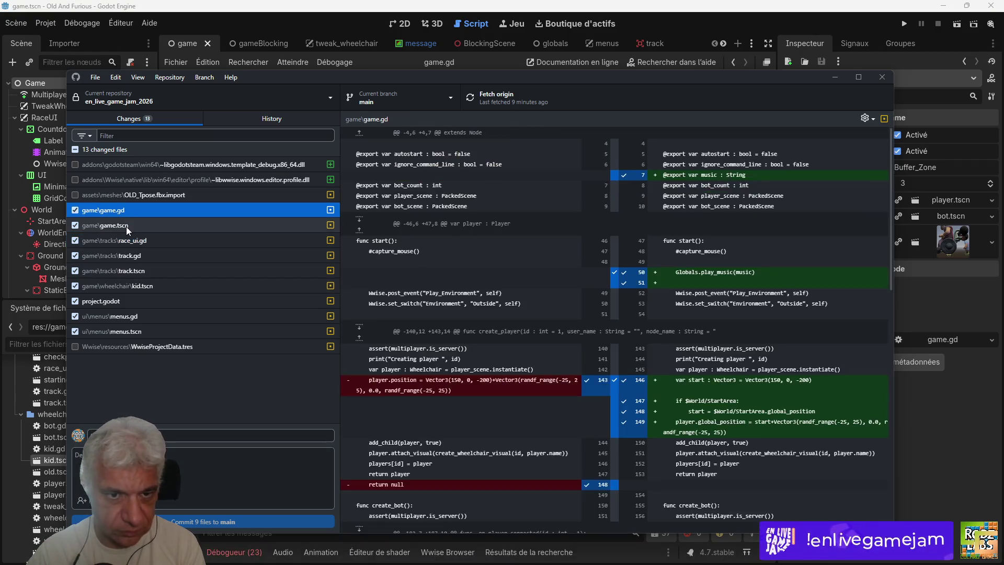
pyautogui.click(126, 226)
pyautogui.click(126, 240)
pyautogui.click(122, 256)
pyautogui.click(121, 270)
pyautogui.click(121, 284)
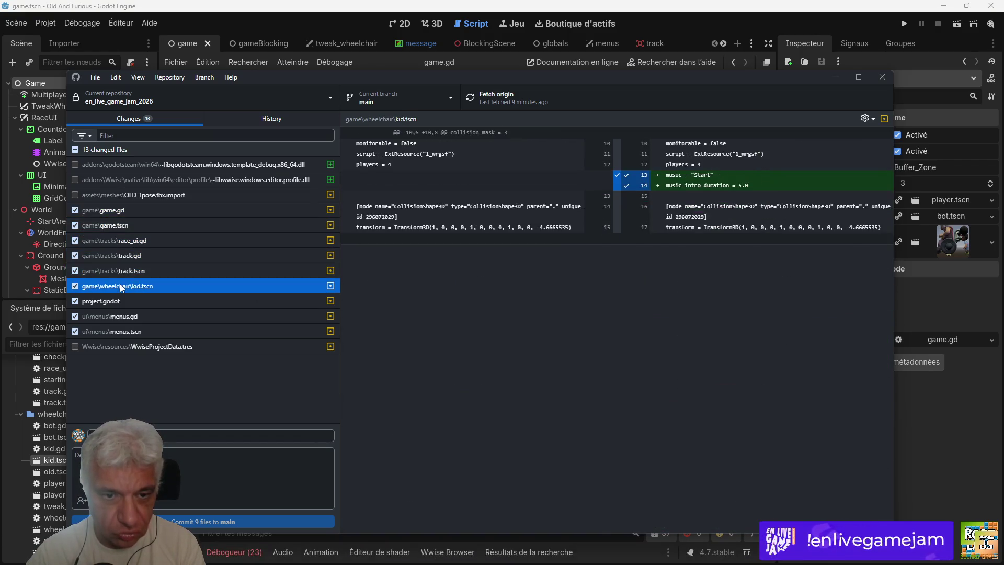
pyautogui.click(116, 302)
pyautogui.click(119, 316)
pyautogui.click(123, 331)
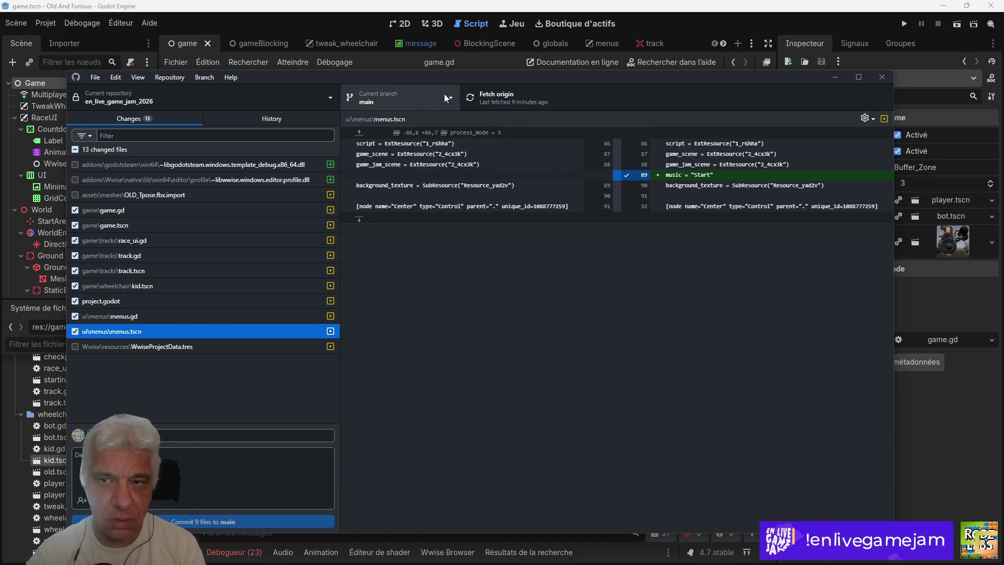
# Step: Commit the nine files to main with a summary about integrating sfx, then push to origin
pyautogui.click(165, 435)
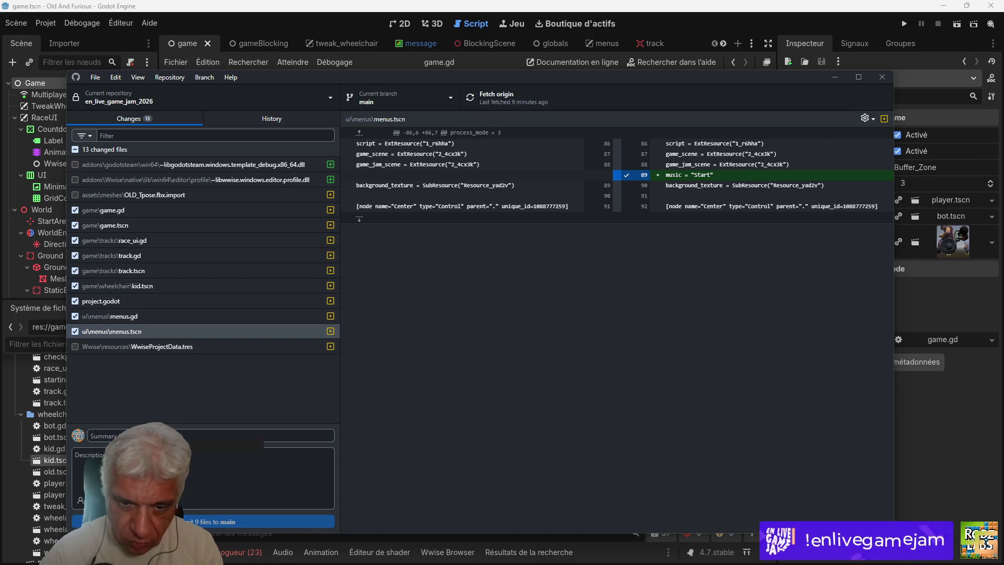
pyautogui.click(171, 437)
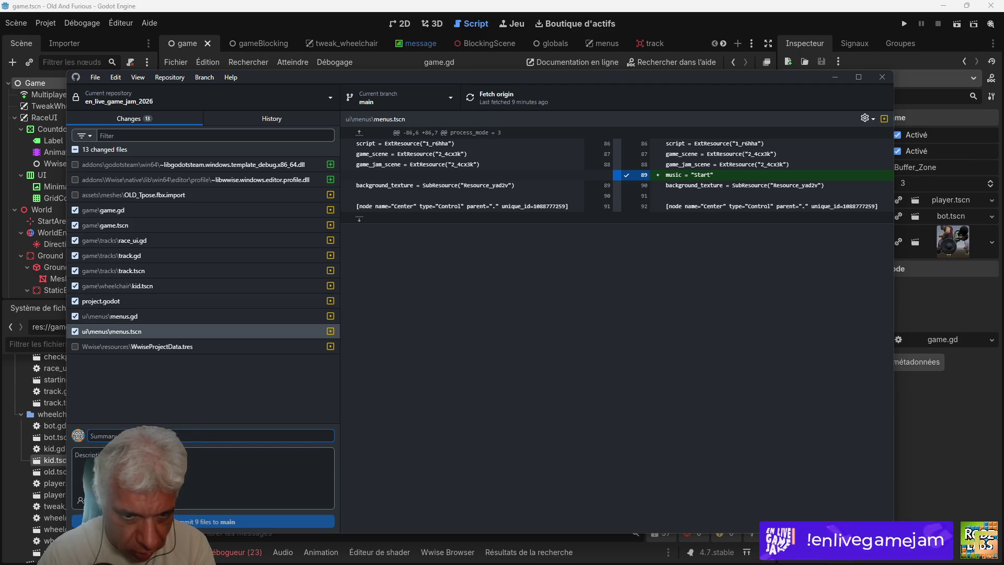
pyautogui.write('Adde')
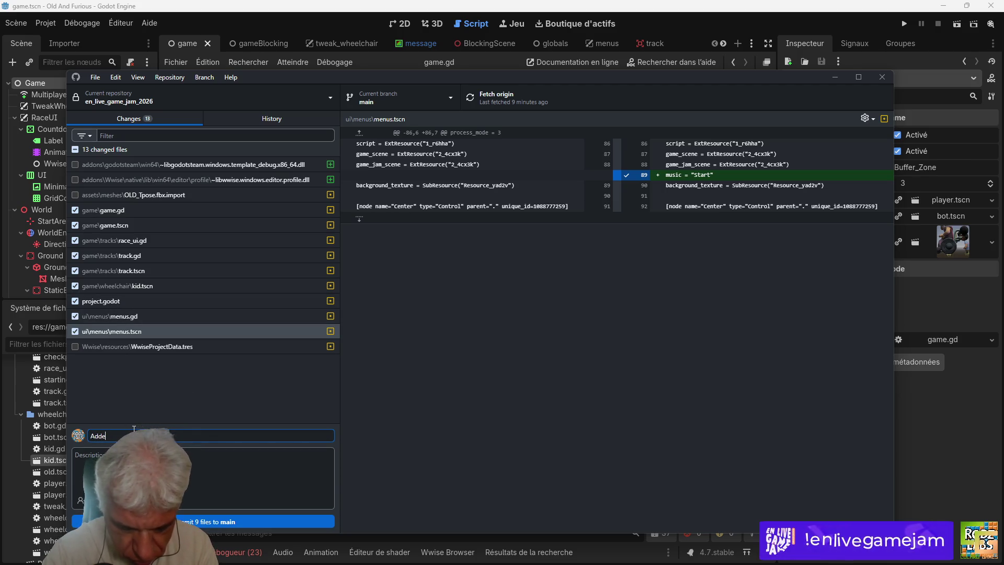
pyautogui.press('BackSpace')
pyautogui.press('BackSpace')
pyautogui.press('BackSpace')
pyautogui.write('Integ')
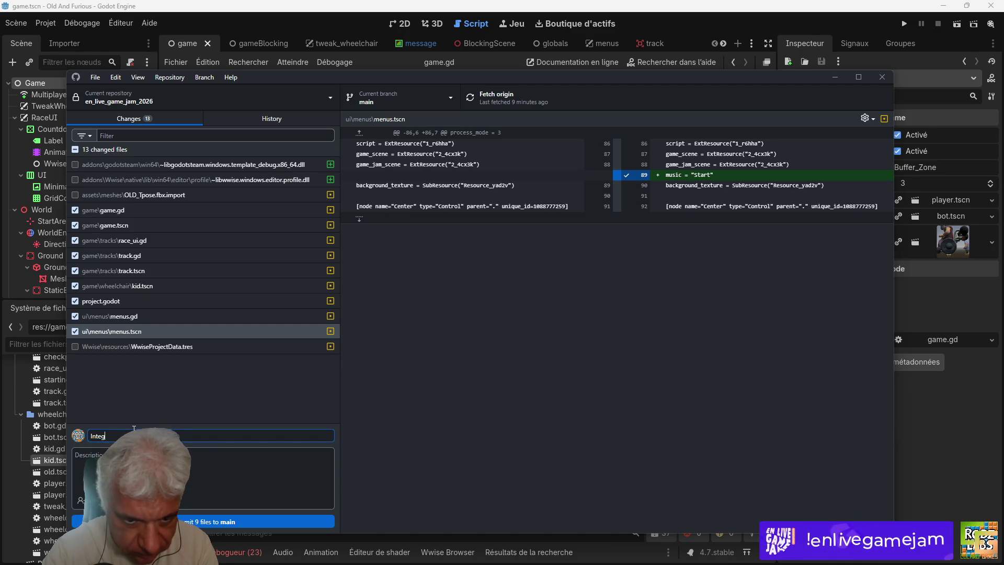
pyautogui.write('rated m')
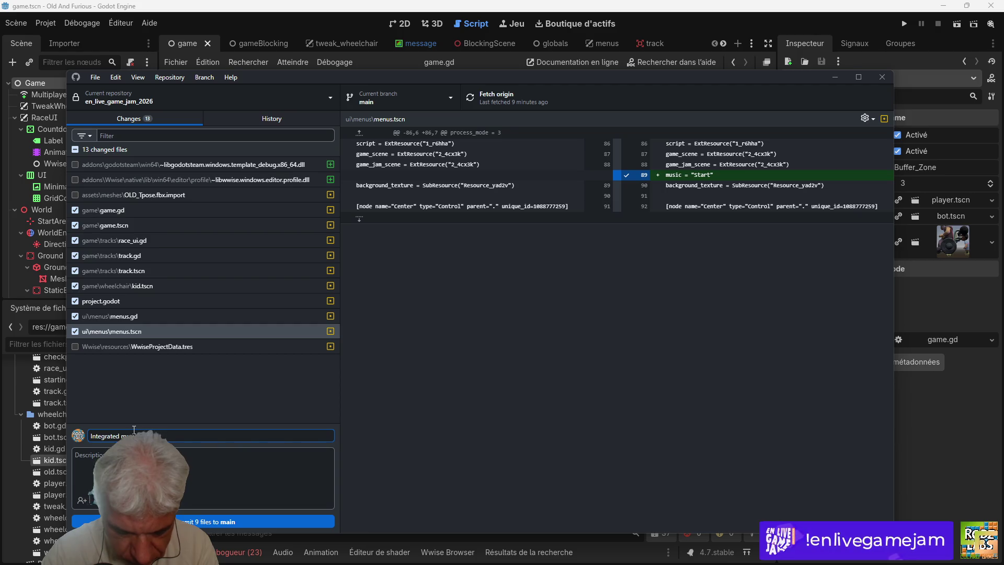
pyautogui.write('sfx')
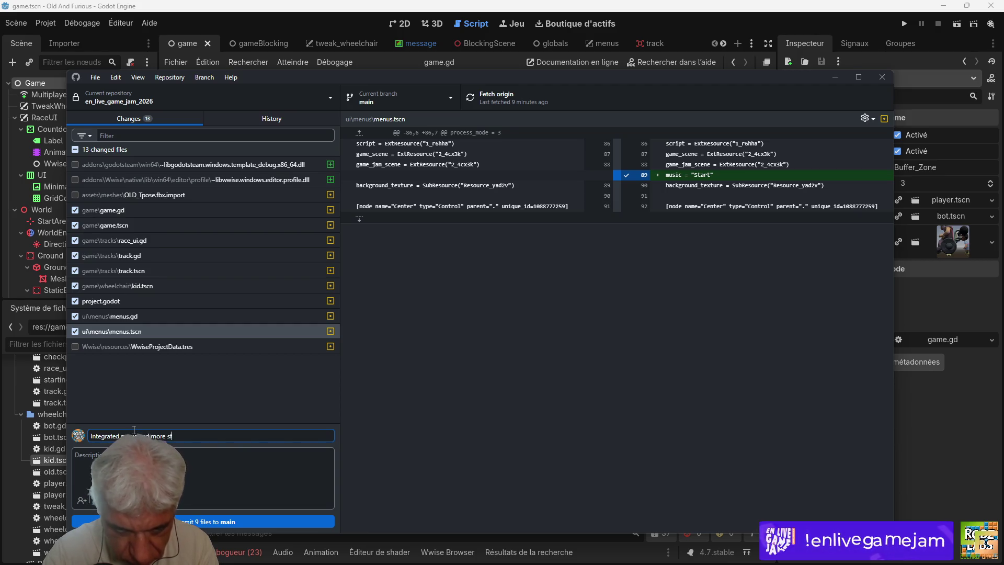
pyautogui.click(206, 521)
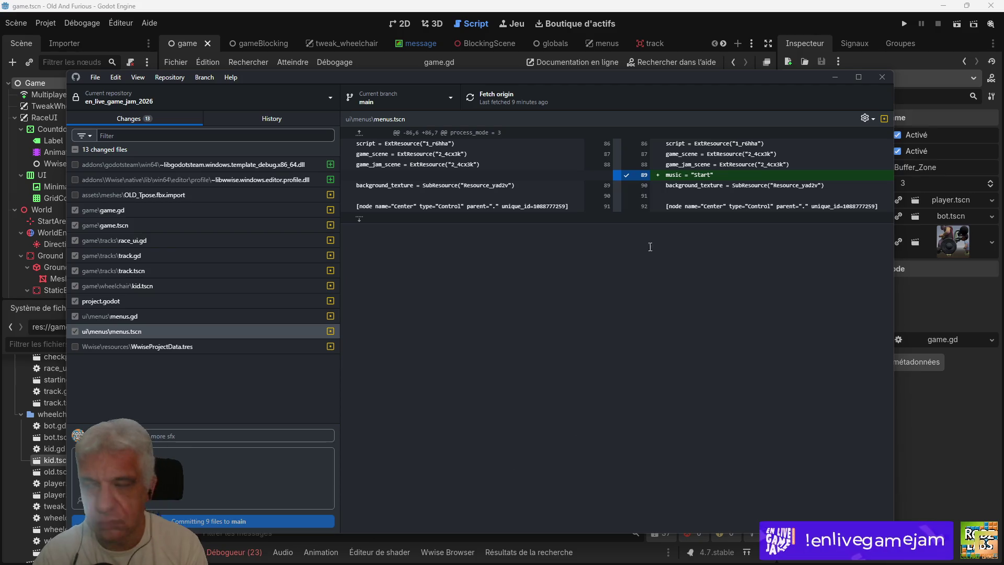
pyautogui.click(585, 92)
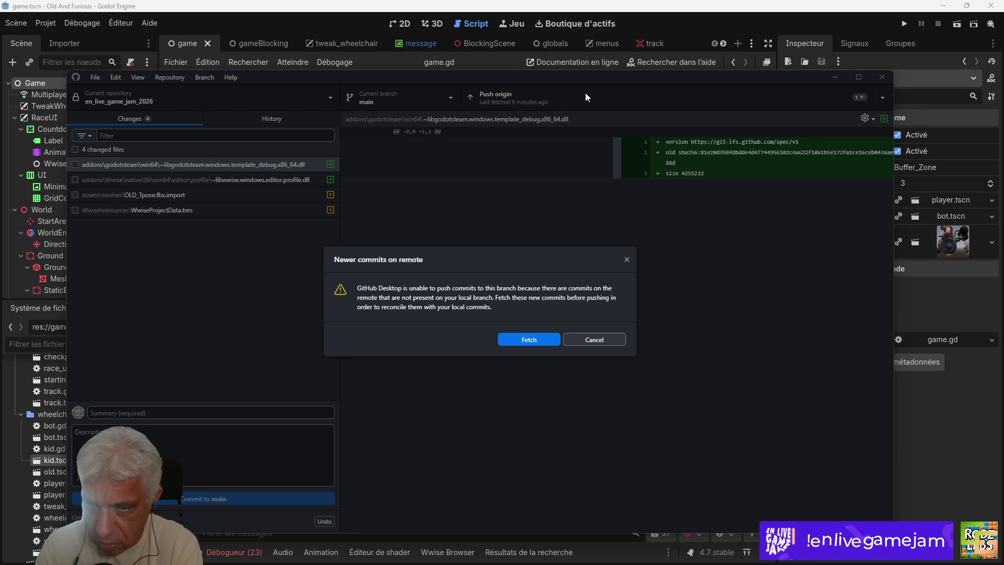
# Step: Fetch and pull the newer remote commits, push the local commit, then relaunch the game
pyautogui.click(545, 340)
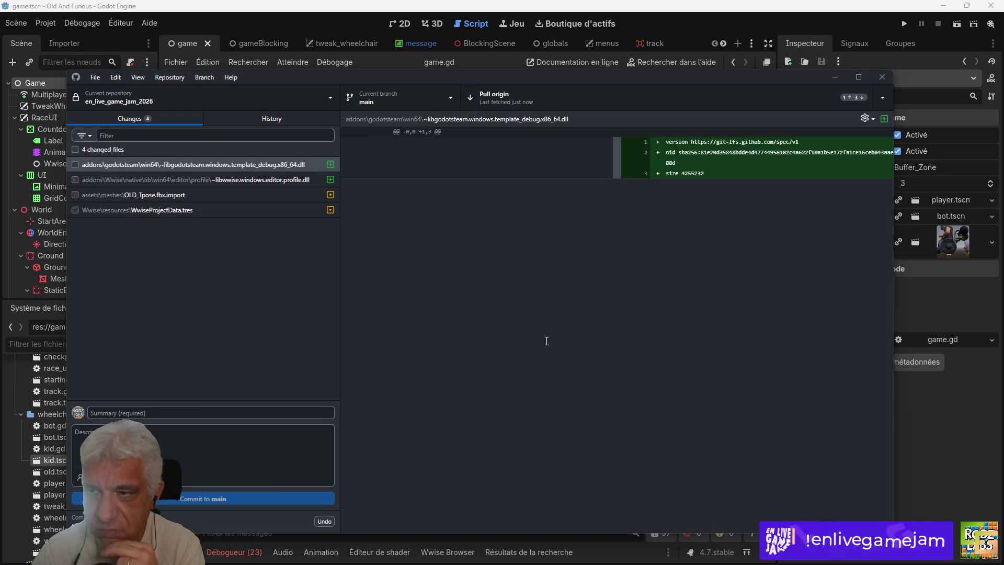
pyautogui.click(530, 95)
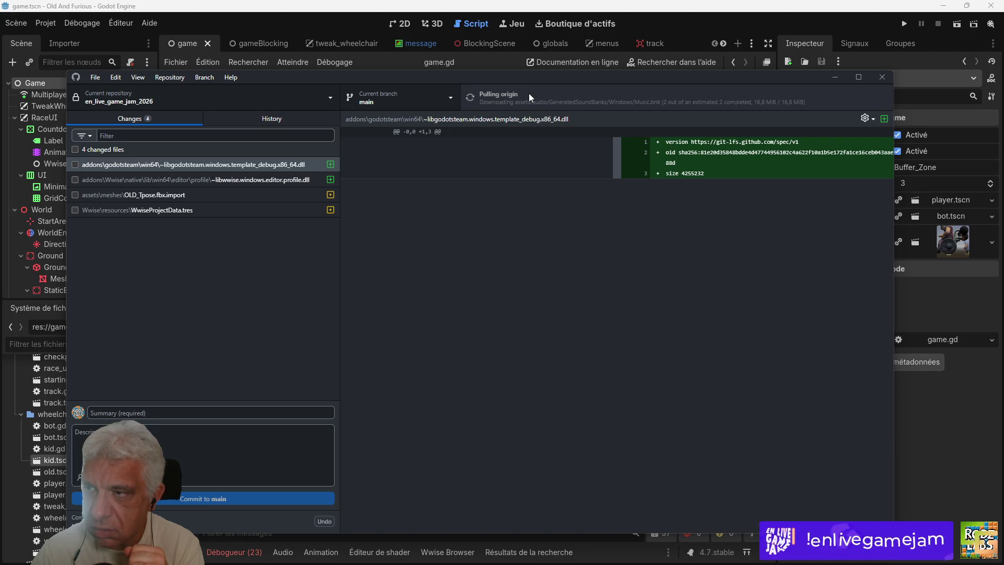
pyautogui.click(530, 95)
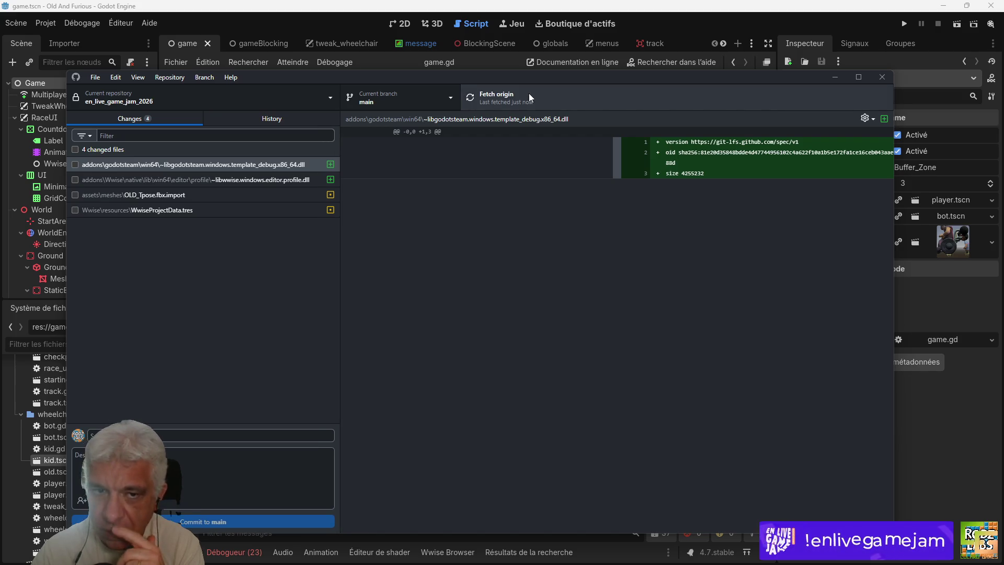
pyautogui.click(903, 24)
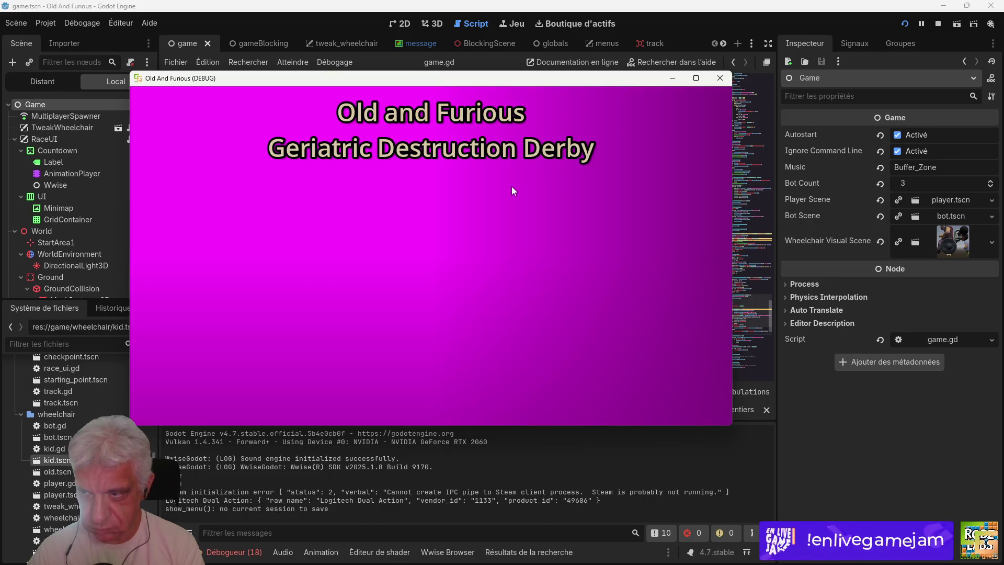
# Step: In the game's Settings, set Master to about half, Music low, SFX mid, then go back
pyautogui.click(649, 256)
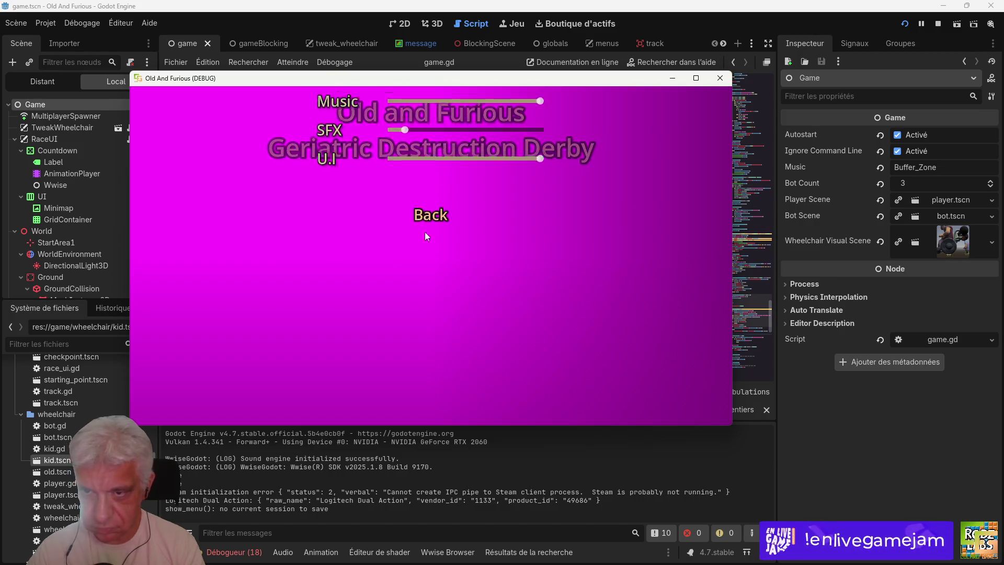
pyautogui.moveTo(532, 211); pyautogui.dragTo(410, 215)
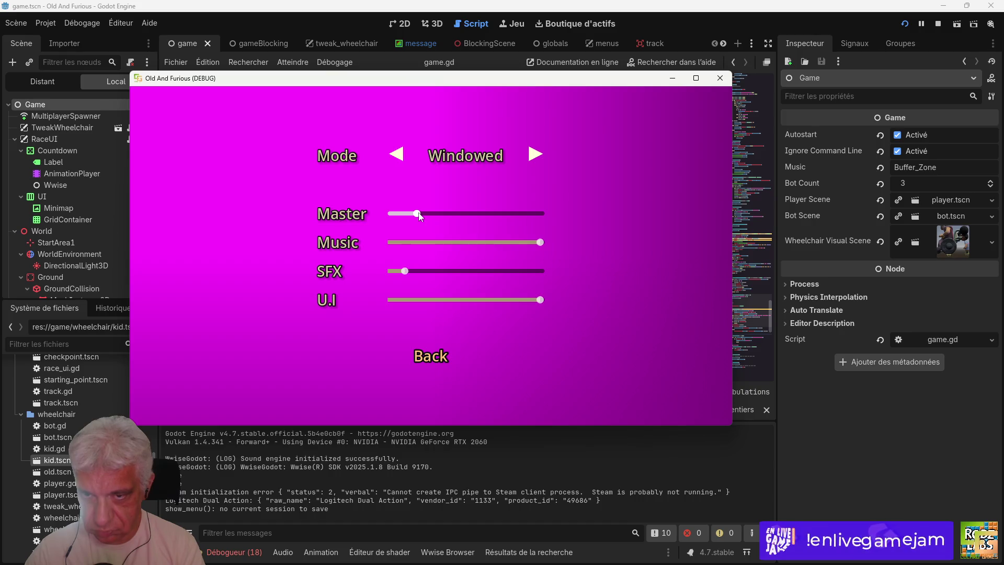
pyautogui.moveTo(450, 216); pyautogui.dragTo(463, 214)
pyautogui.moveTo(540, 242)
pyautogui.mouseDown()
pyautogui.moveTo(417, 245)
pyautogui.moveTo(479, 276)
pyautogui.moveTo(460, 272)
pyautogui.mouseUp()
pyautogui.moveTo(464, 215)
pyautogui.mouseDown()
pyautogui.moveTo(519, 218)
pyautogui.moveTo(481, 218)
pyautogui.mouseUp()
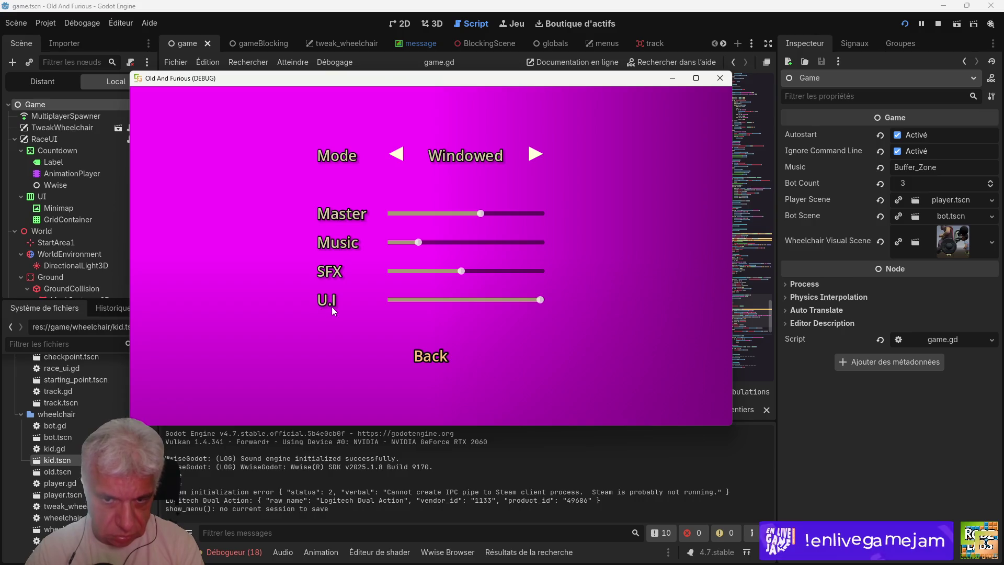
pyautogui.click(442, 366)
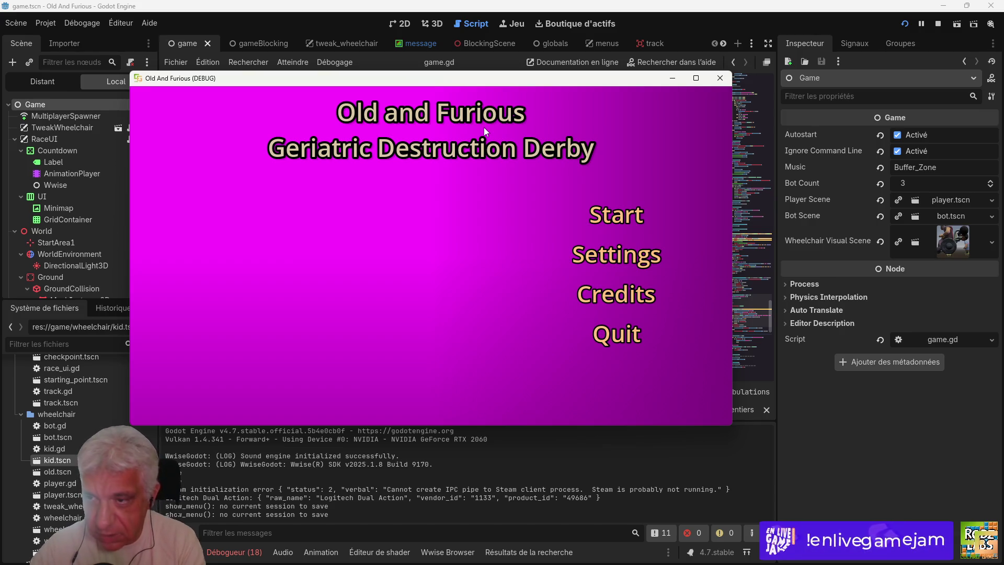
# Step: Start a race, check the volume settings from the pause menu, resume driving, then switch to Firefox
pyautogui.click(616, 214)
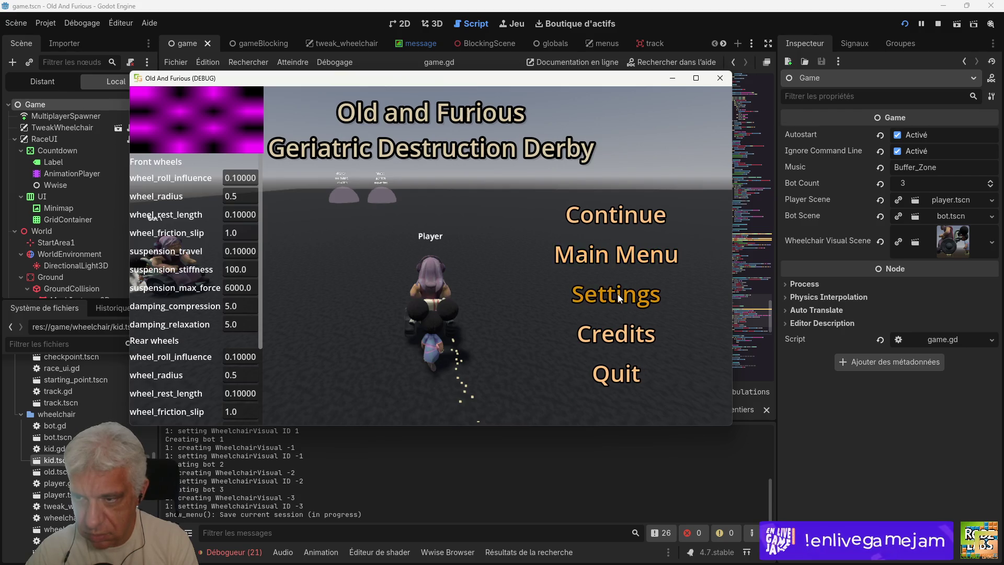
pyautogui.click(648, 294)
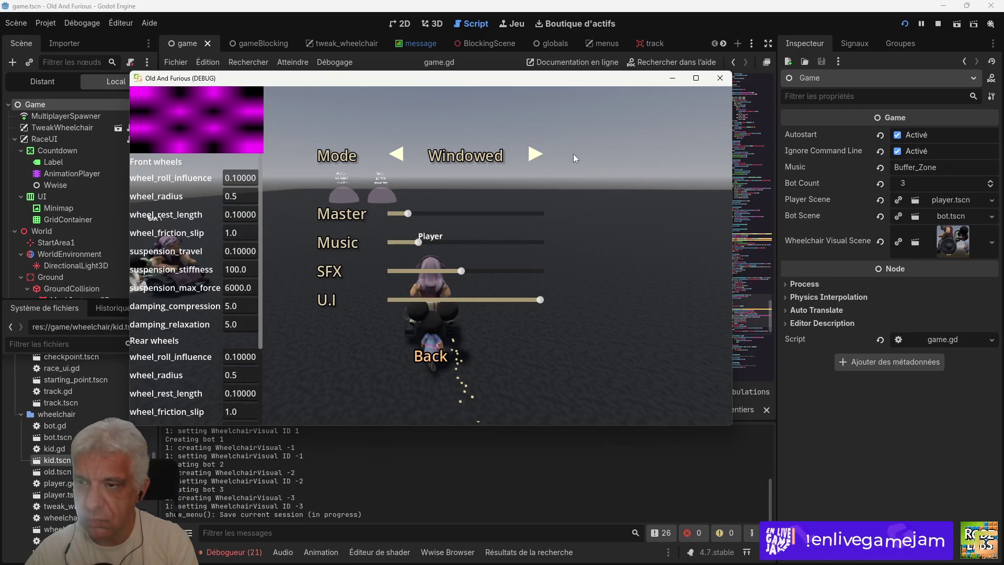
pyautogui.click(430, 356)
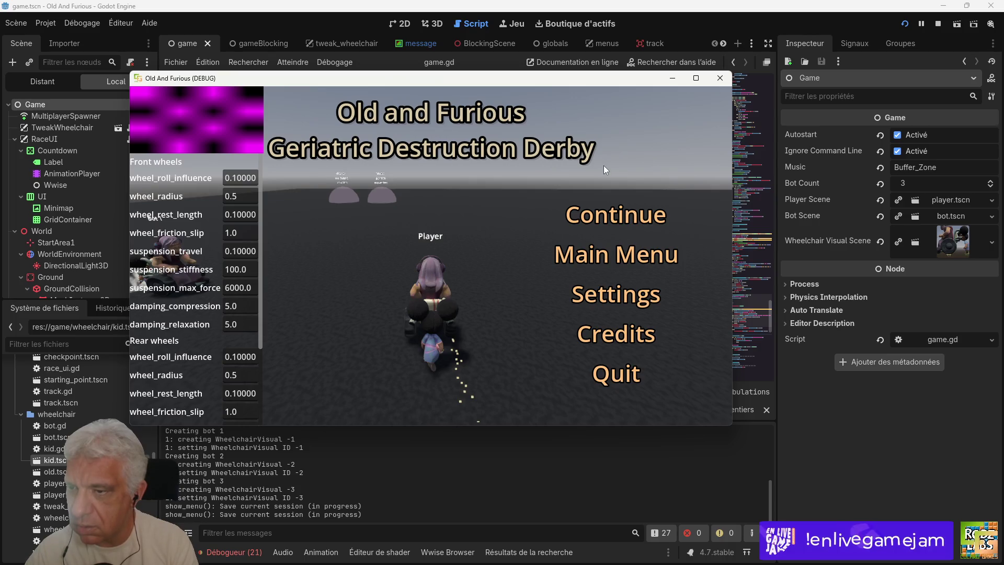
pyautogui.click(630, 215)
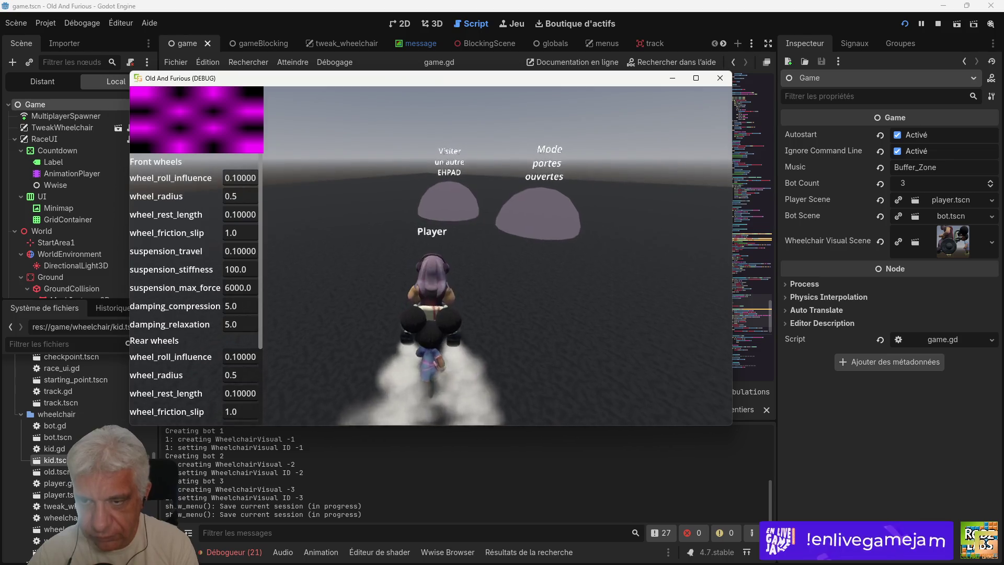
pyautogui.hotkey('alt', 'Tab')
pyautogui.hotkey('alt', 'Tab')
pyautogui.hotkey('alt', 'Tab')
pyautogui.hotkey('alt', 'Tab')
pyautogui.hotkey('alt', 'Tab')
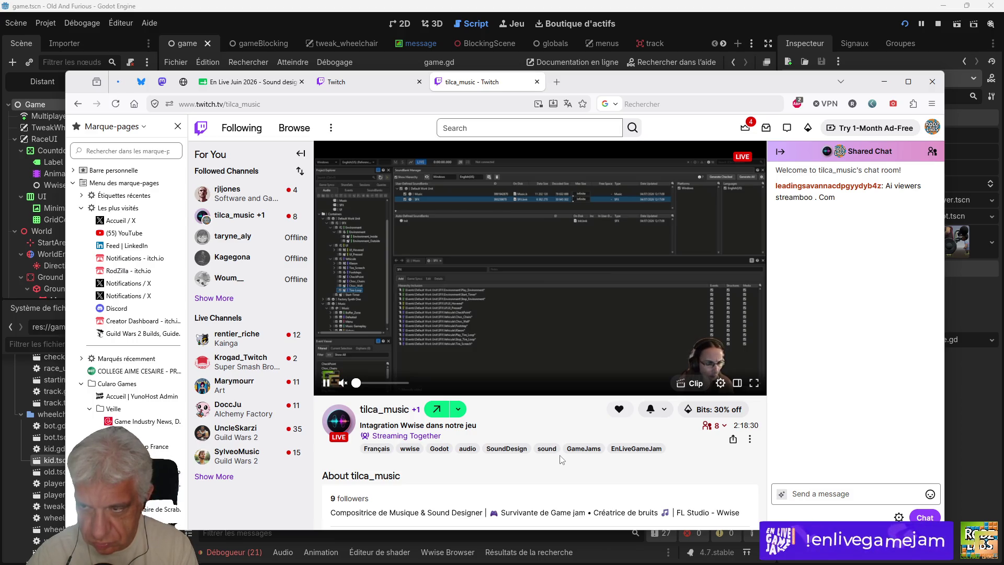
# Step: Leave the sound designer's Twitch stream and return to the Godot editor on game.gd
pyautogui.hotkey('alt', 'Tab')
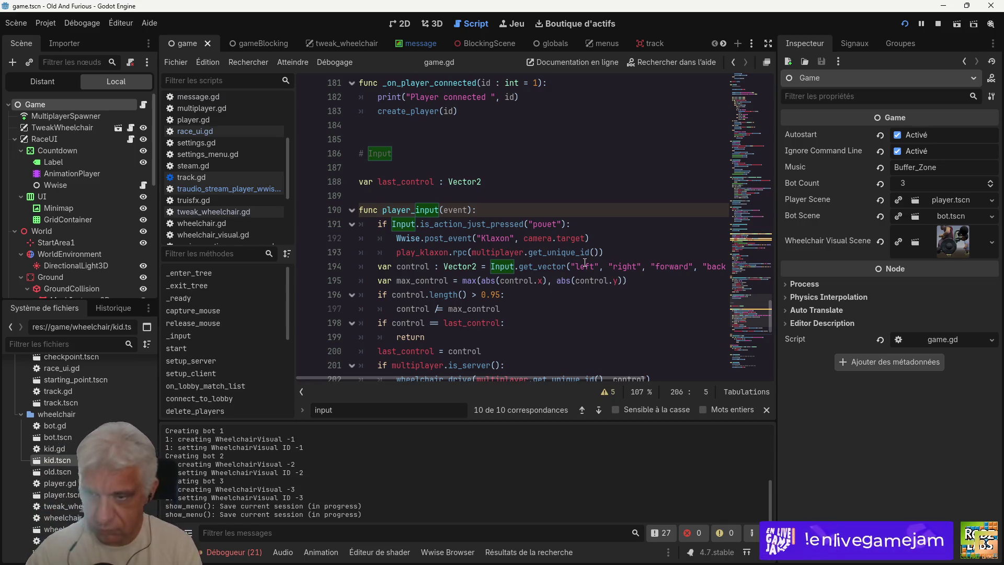
pyautogui.hotkey('alt', 'Tab')
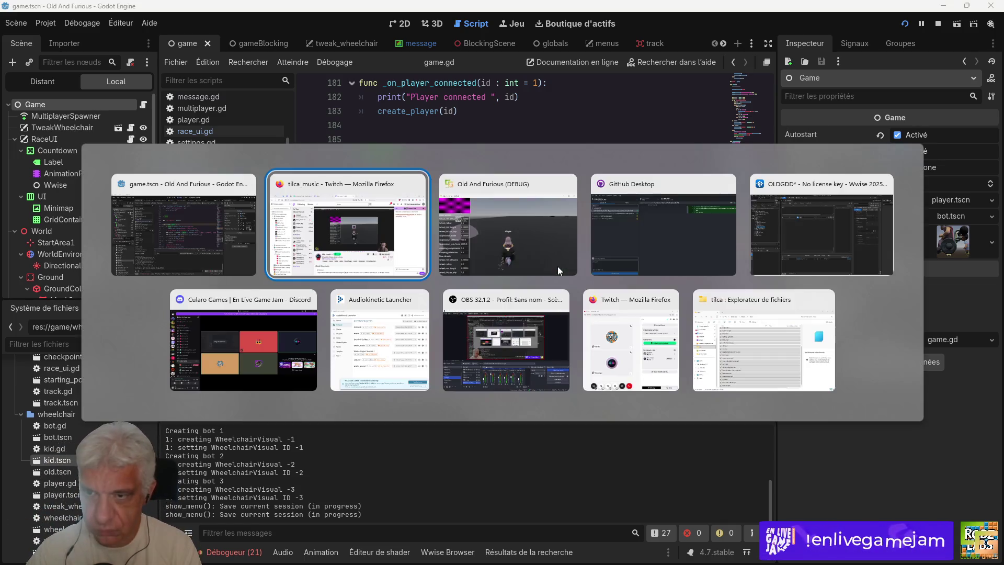
# Step: Stop the running game test from the Godot editor
pyautogui.click(557, 266)
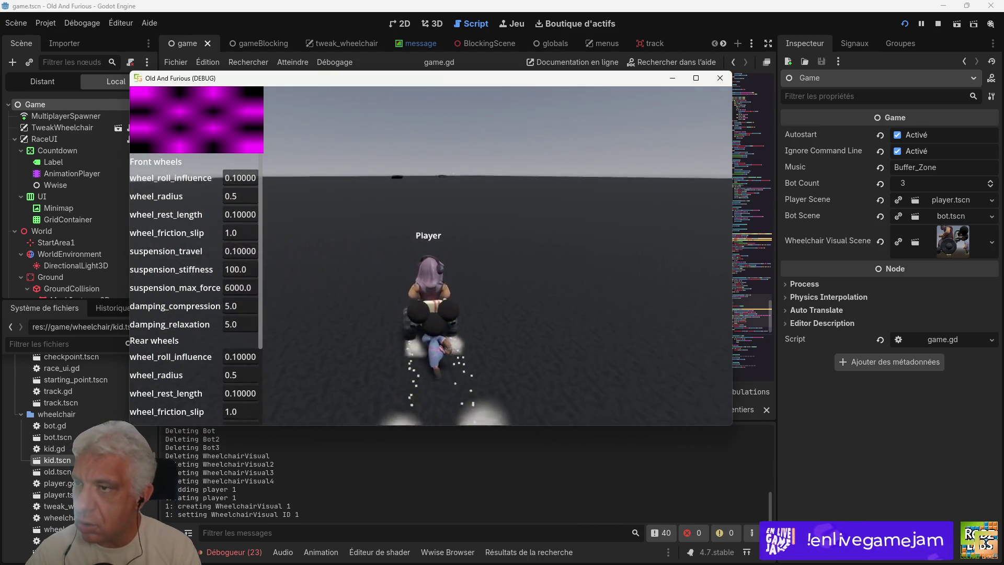
pyautogui.hotkey('alt', 'Tab')
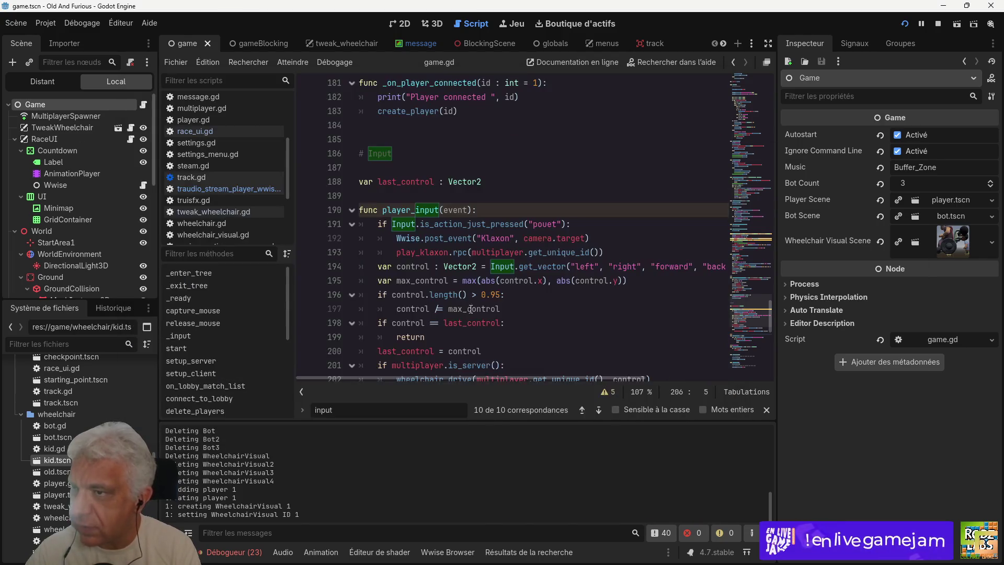
pyautogui.hotkey('alt', 'Tab')
pyautogui.hotkey('alt', 'Tab')
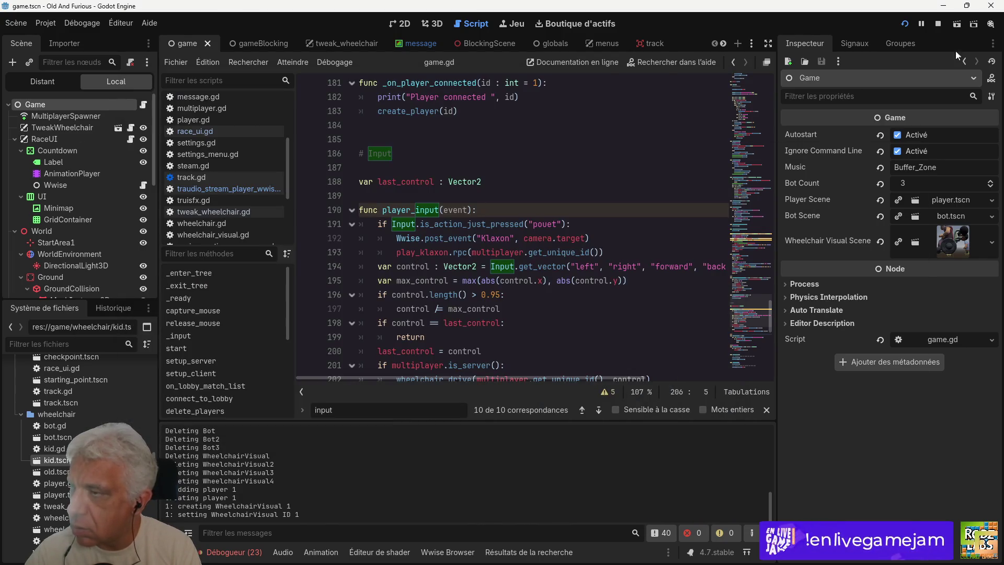
pyautogui.click(939, 24)
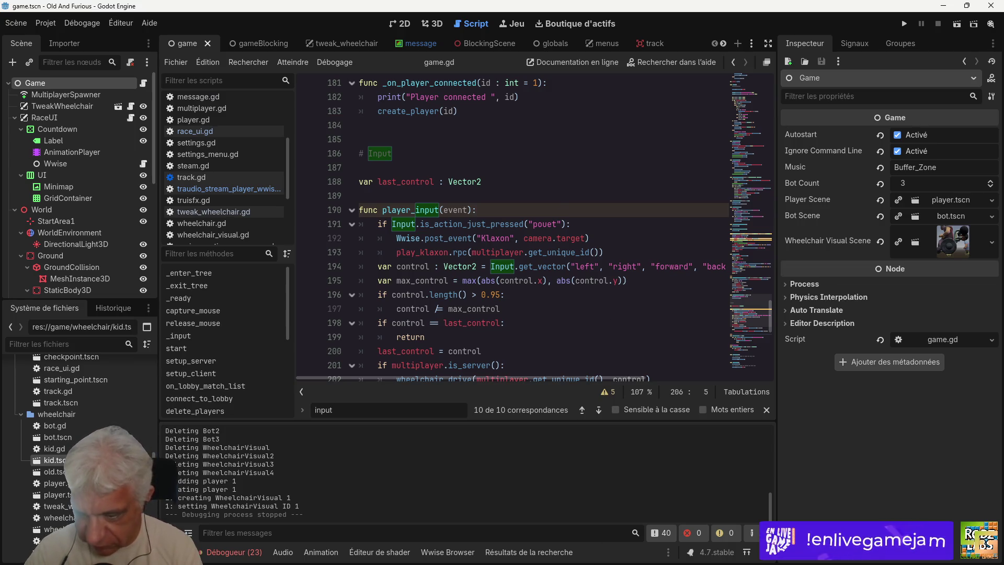
# Step: Review the four pending changes in GitHub Desktop, then bring the Twitch stream back up
pyautogui.moveTo(592, 564)
pyautogui.click(630, 554)
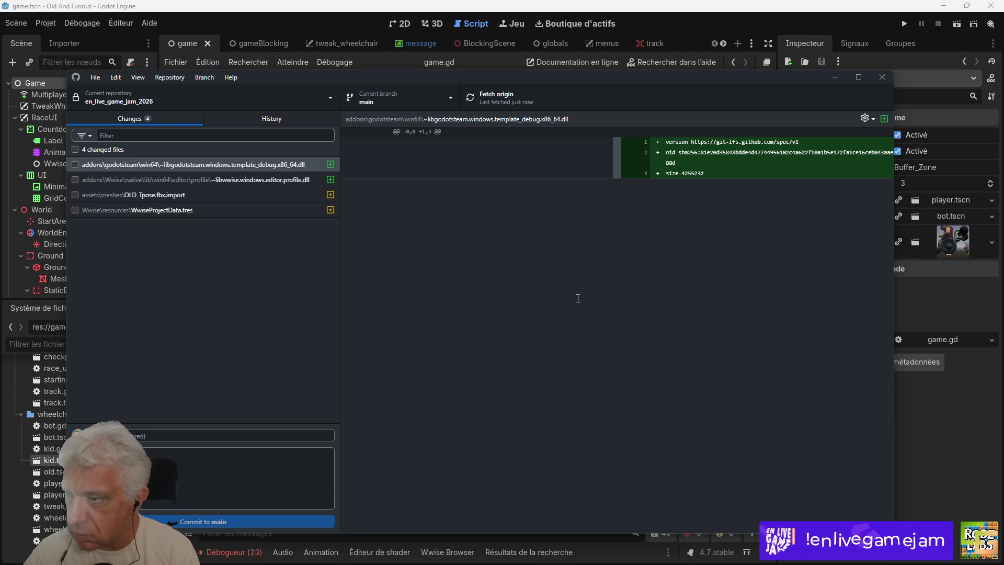
pyautogui.hotkey('alt', 'Tab')
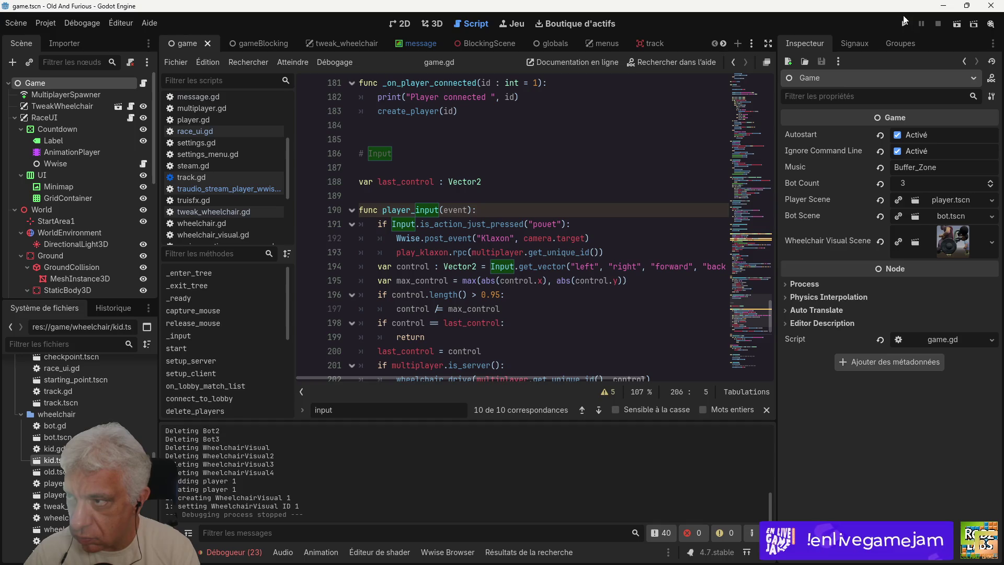
pyautogui.hotkey('alt', 'Tab')
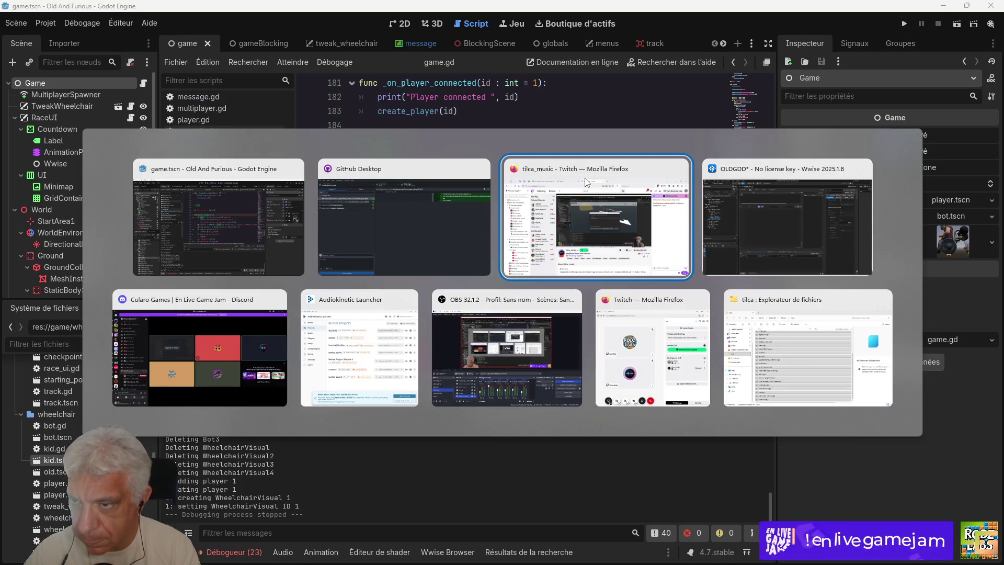
pyautogui.click(586, 182)
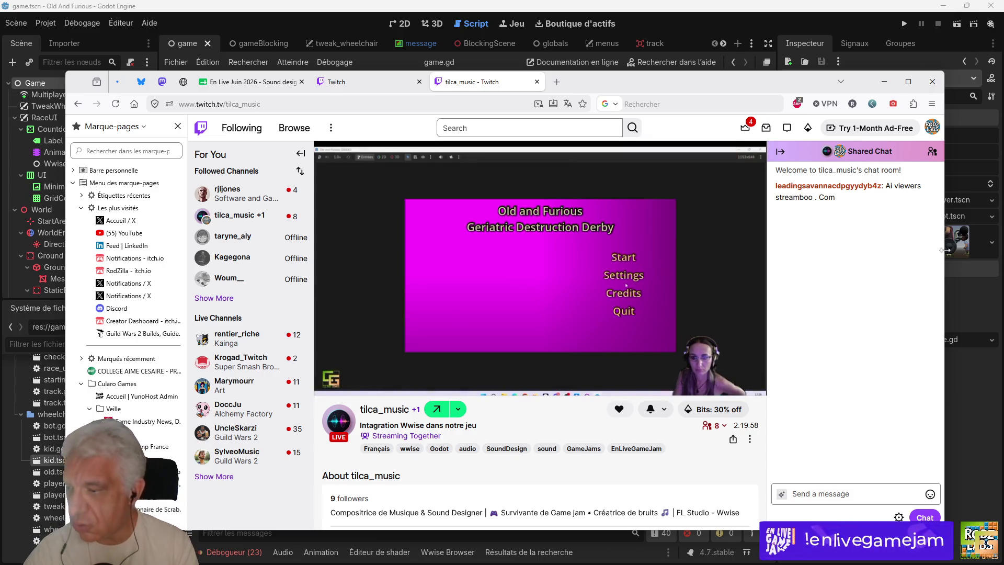
# Step: Launch the Steam client via Windows search for 'steam', then run the Godot project again
pyautogui.click(331, 555)
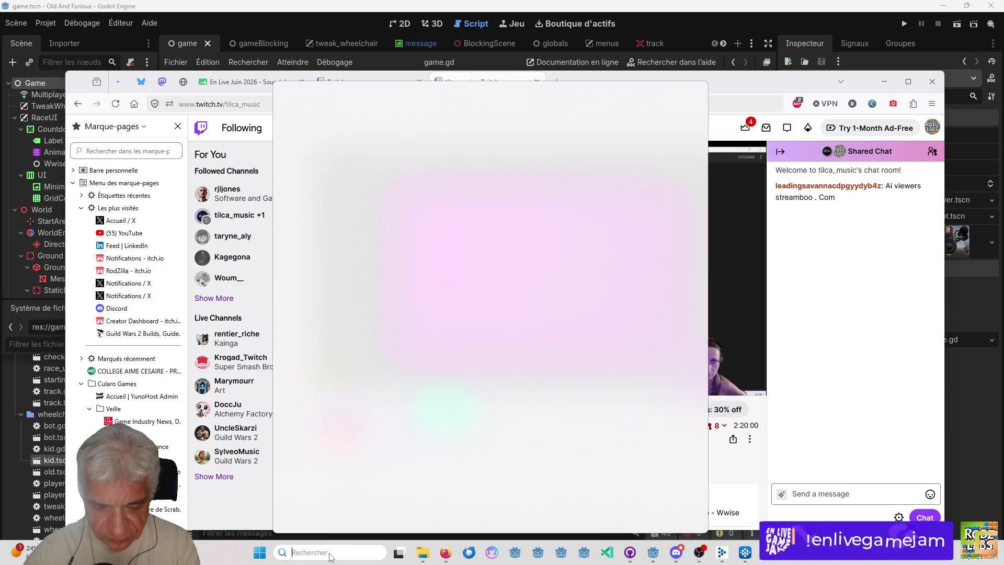
pyautogui.write('steam')
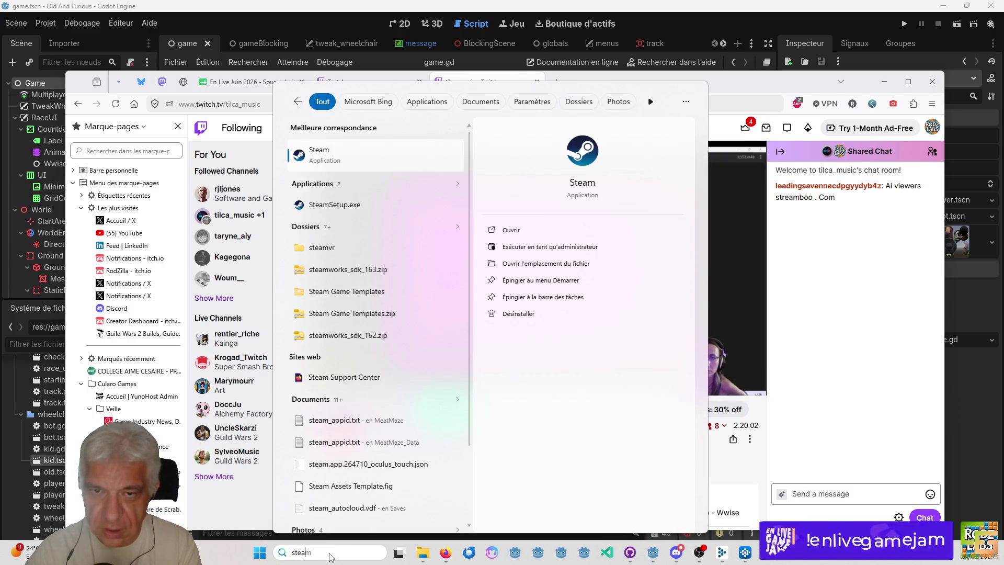
pyautogui.click(319, 157)
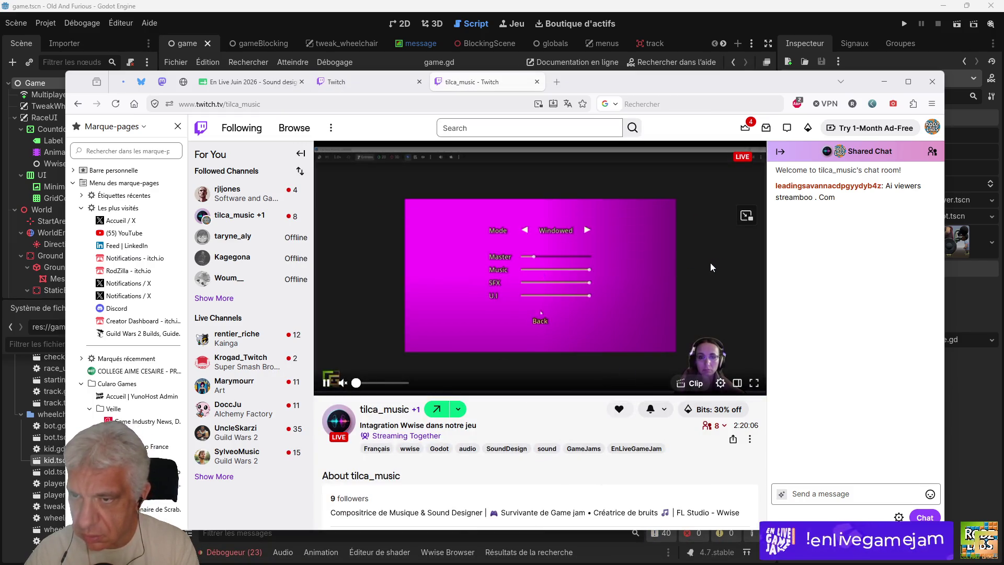
pyautogui.hotkey('alt', 'Tab')
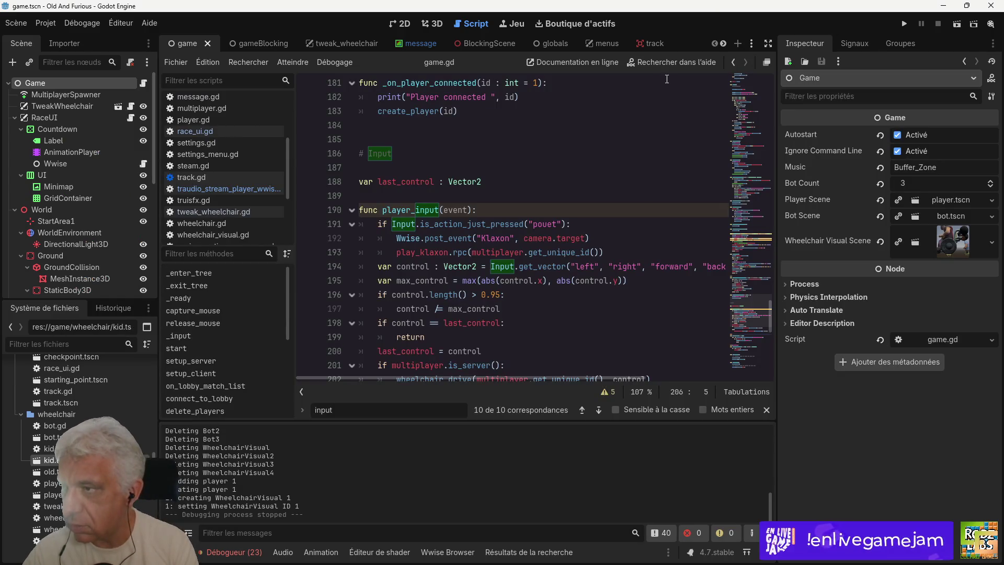
pyautogui.click(906, 24)
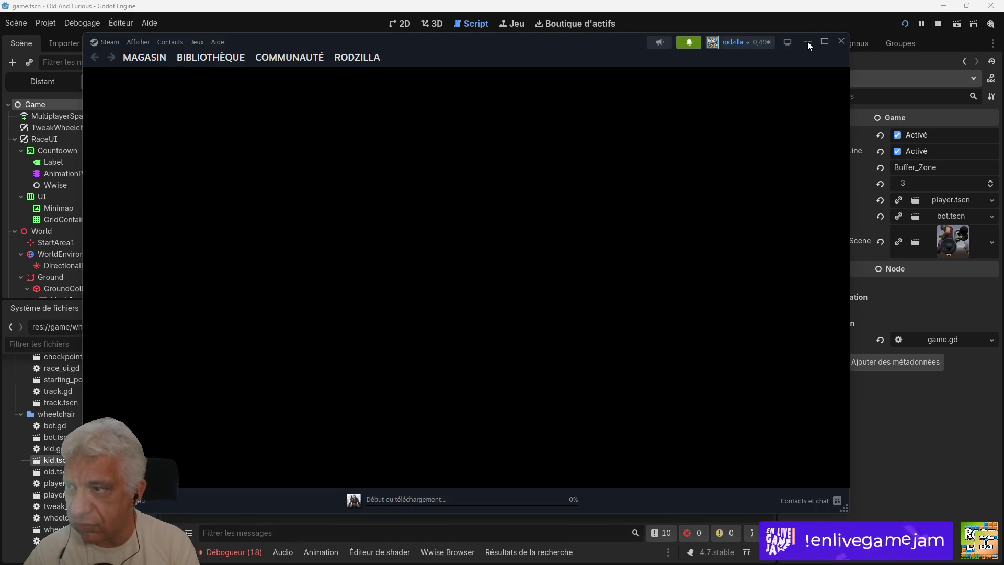
# Step: Close the Steam window with Fermer la fenêtre, leaving Steam running in the background
pyautogui.click(808, 42)
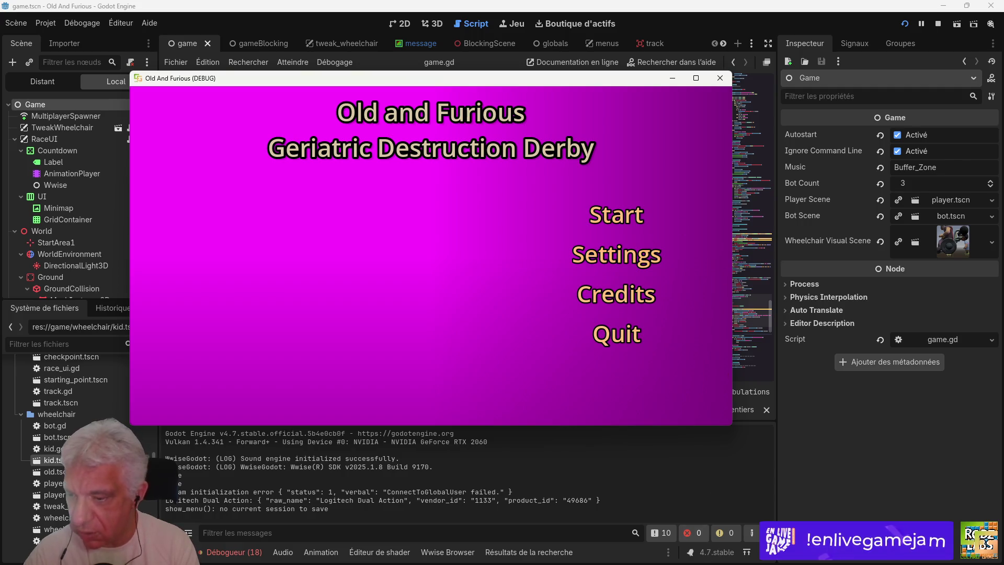
pyautogui.moveTo(676, 560)
pyautogui.rightClick(769, 559)
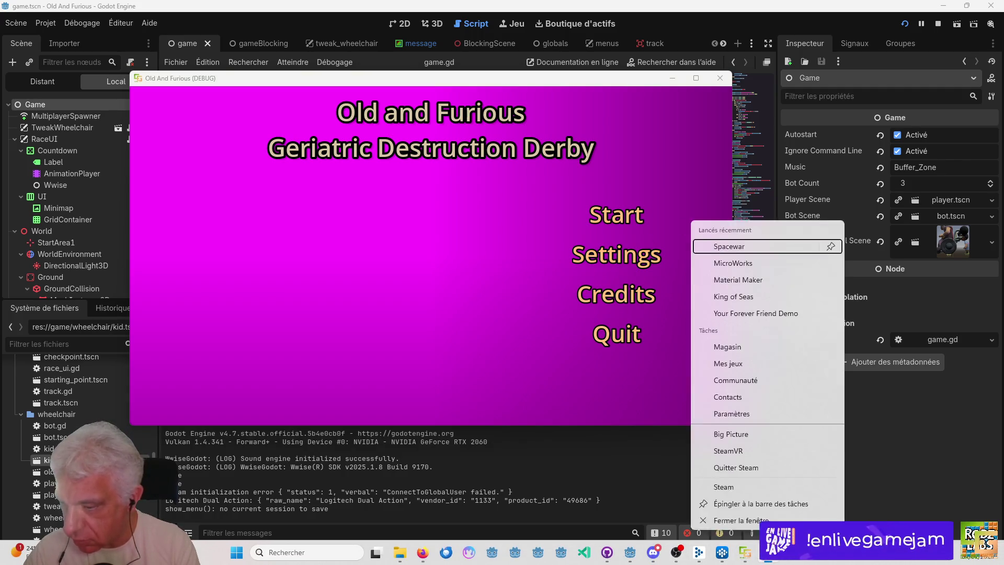
pyautogui.click(757, 524)
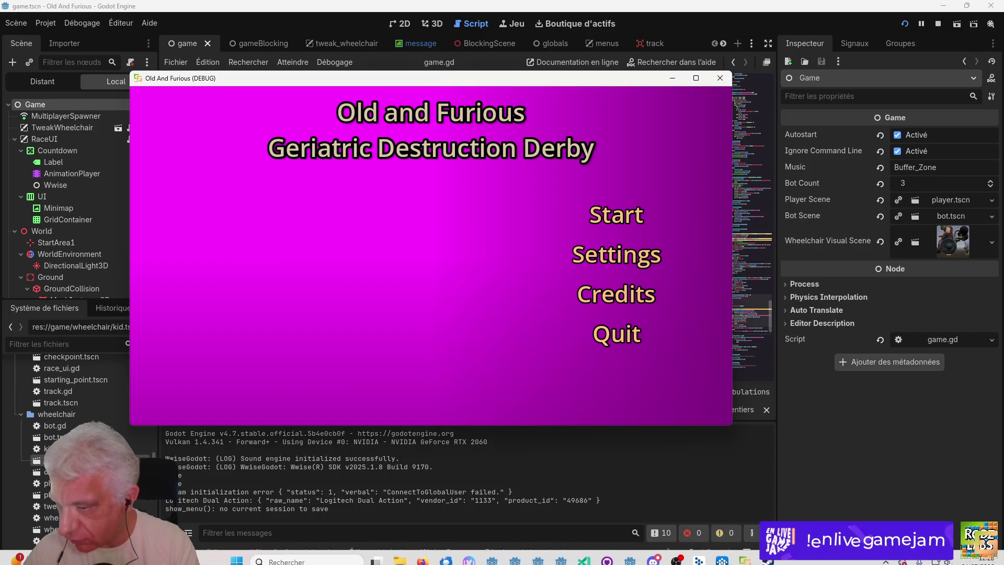
# Step: Start a race, stop the game, and relaunch the project to reach its title menu
pyautogui.press('Return')
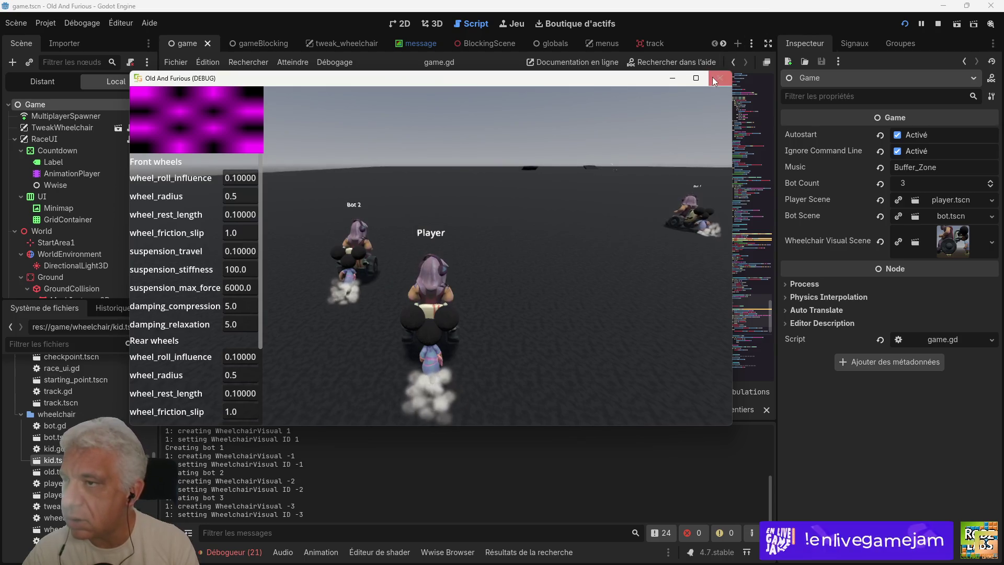
pyautogui.click(938, 24)
pyautogui.click(905, 24)
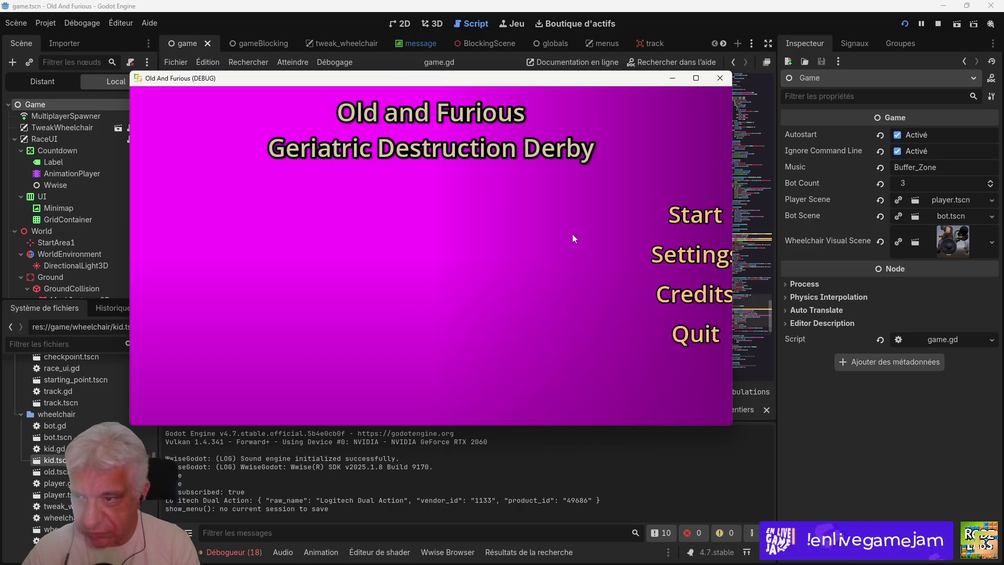
# Step: Start a race and drive forward to check the player's Steam name above the wheelchair
pyautogui.click(639, 216)
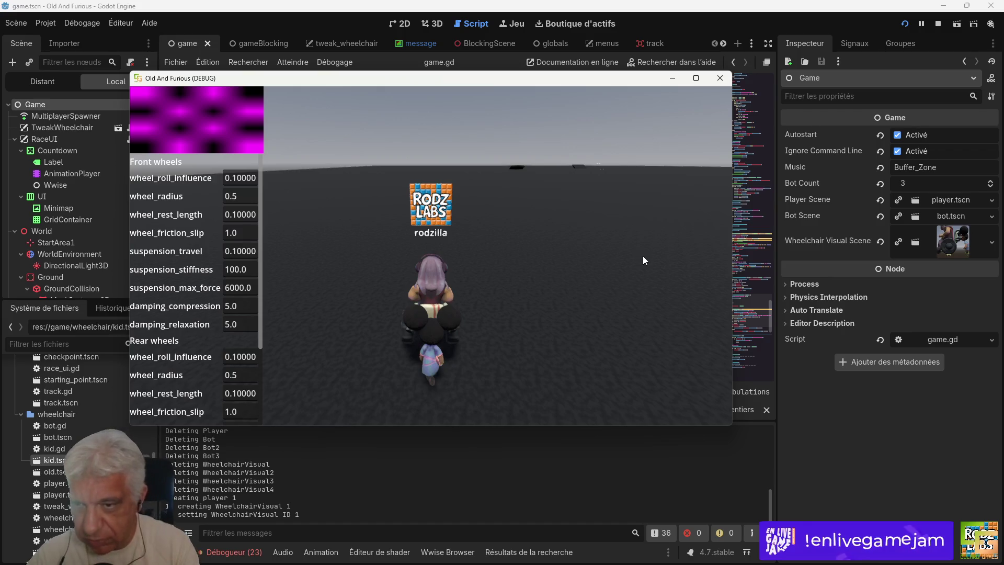
pyautogui.press('Up')
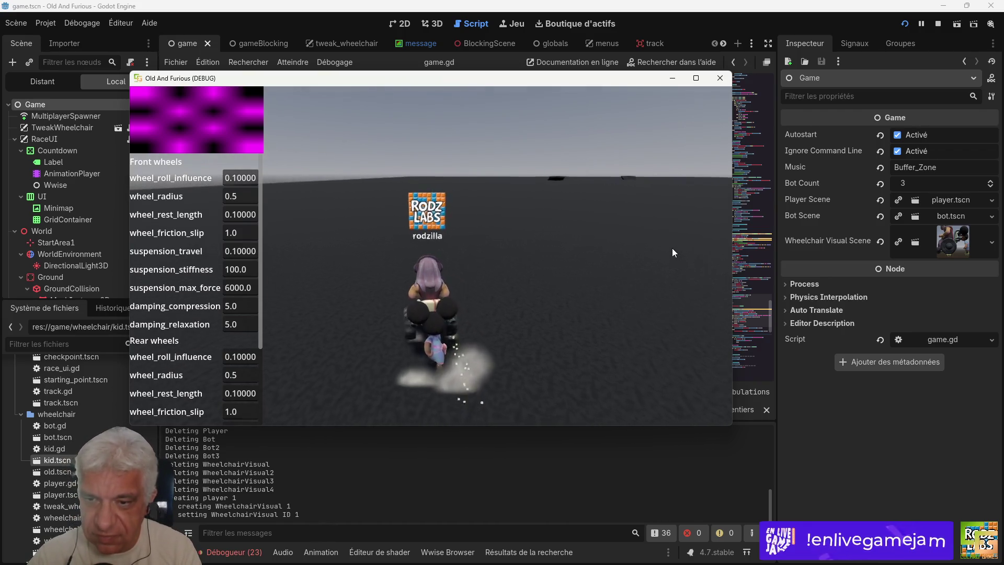
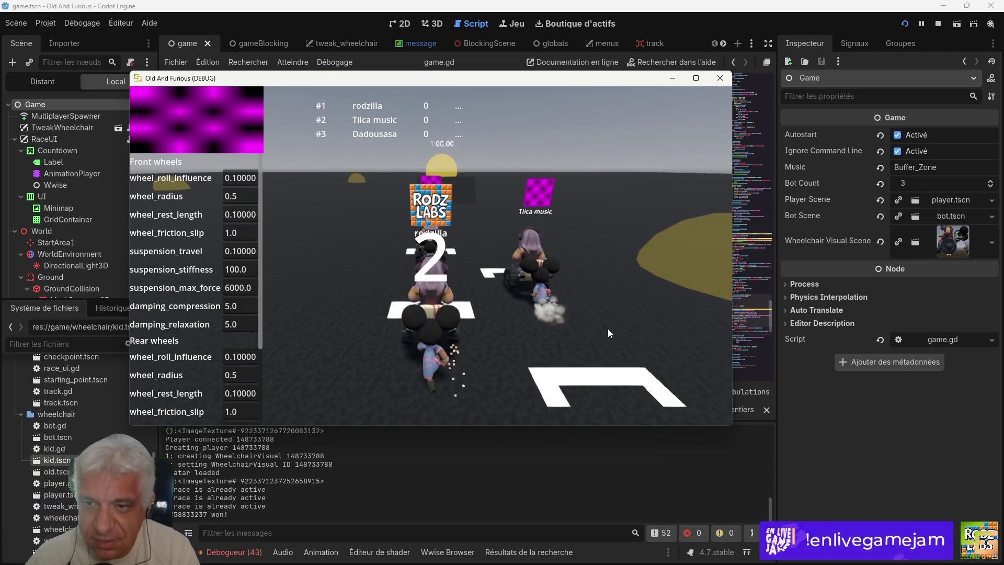
# Step: Drive the wheelchair forward in the three-racer test race, then switch to the Discord voice call
pyautogui.press('Up')
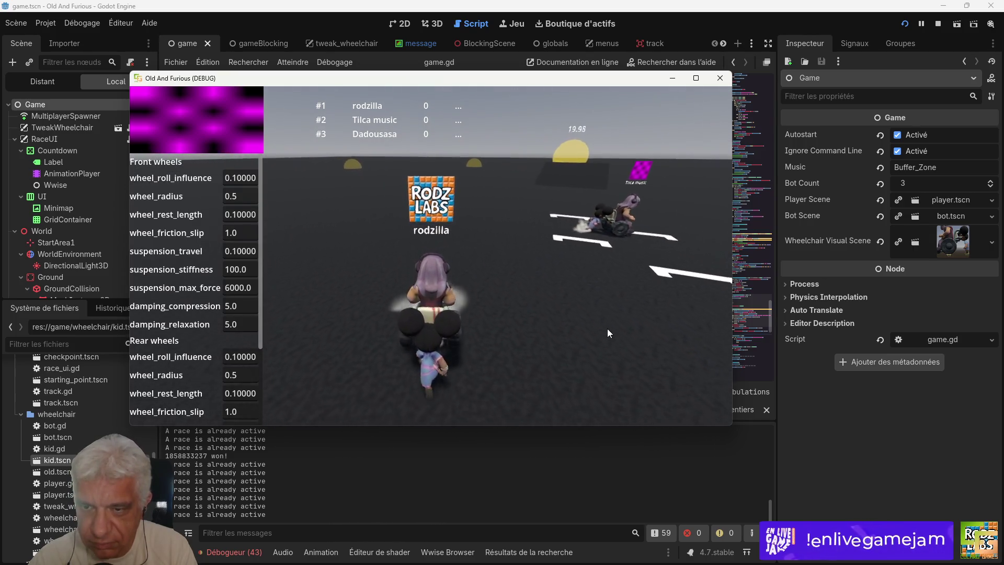
pyautogui.hotkey('alt', 'Tab')
pyautogui.hotkey('alt', 'Tab')
pyautogui.hotkey('alt', 'Tab')
pyautogui.hotkey('alt', 'Tab')
pyautogui.hotkey('alt', 'Tab')
pyautogui.hotkey('alt', 'Tab')
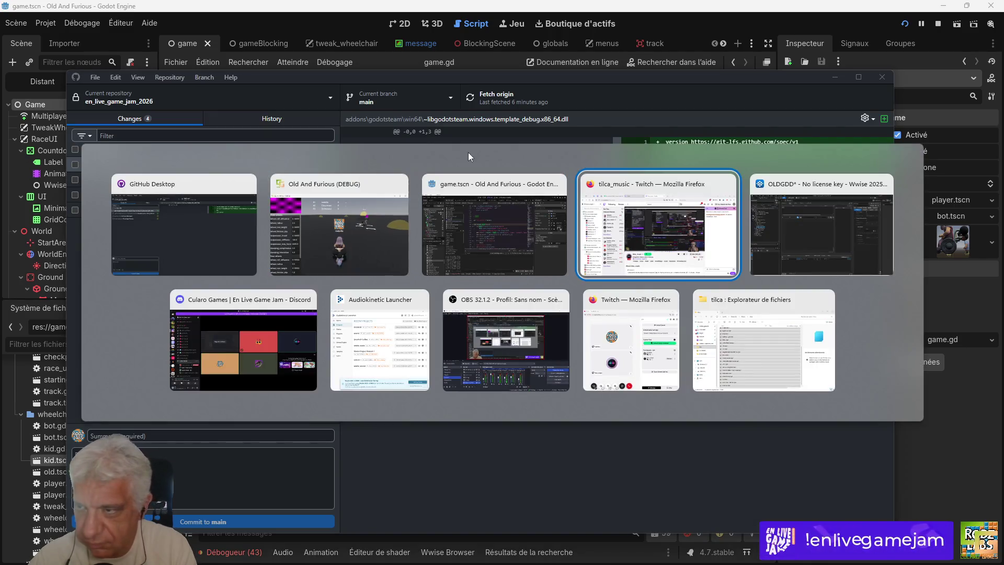
pyautogui.hotkey('alt', 'Tab')
pyautogui.hotkey('alt', 'Tab')
pyautogui.hotkey('alt', 'Tab')
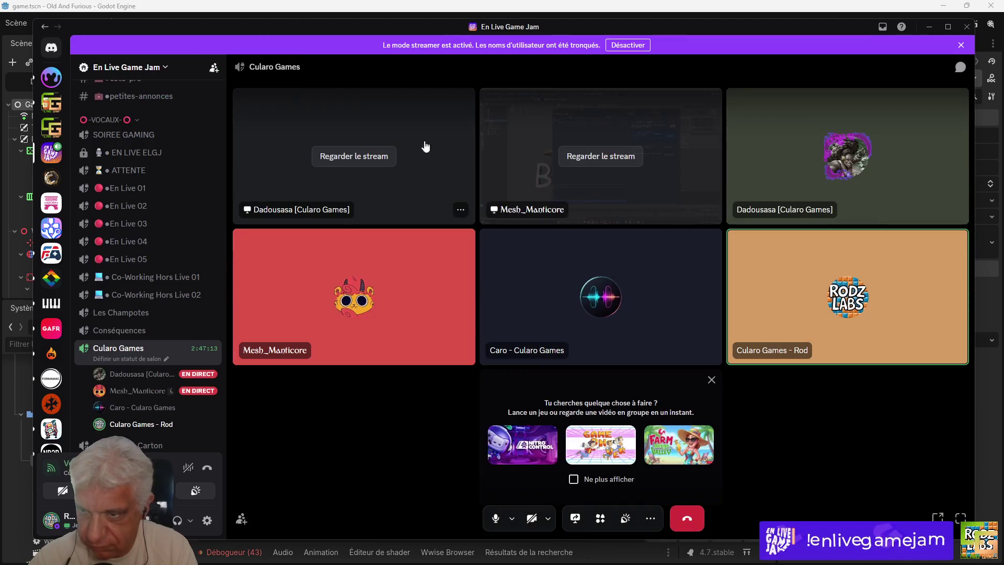
# Step: Watch a participant's shared screen stream twice, then return to the race debug window
pyautogui.click(361, 164)
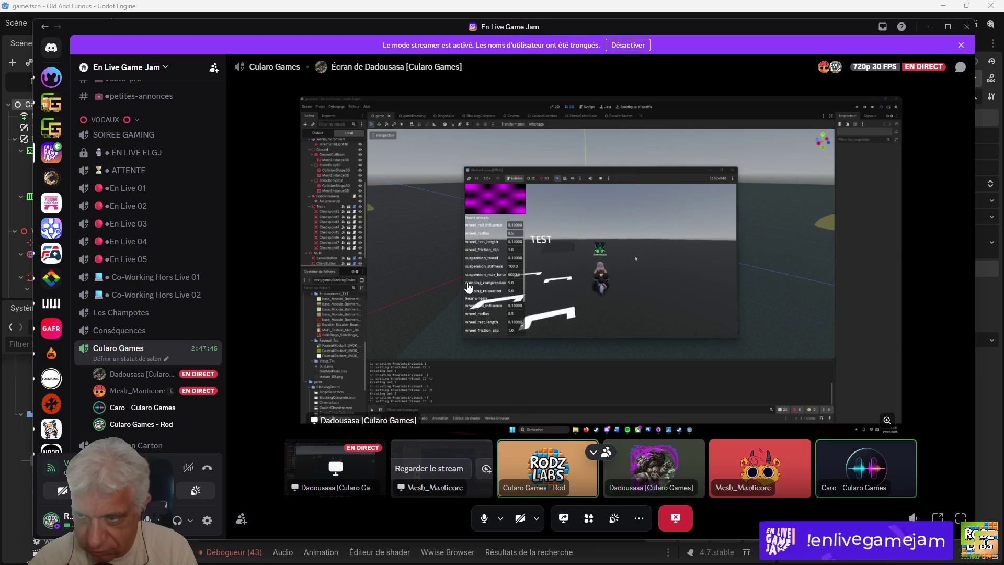
pyautogui.click(614, 256)
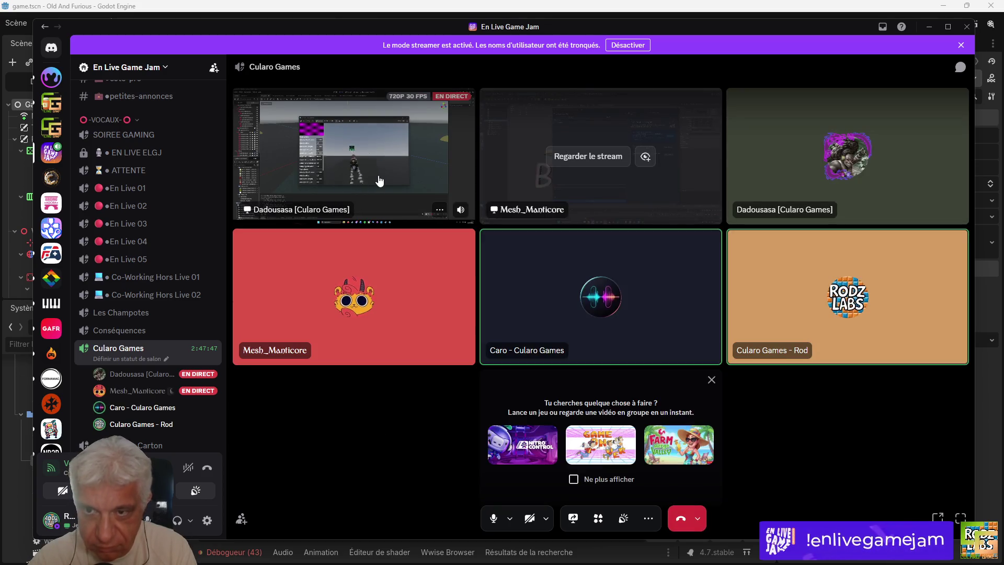
pyautogui.click(403, 148)
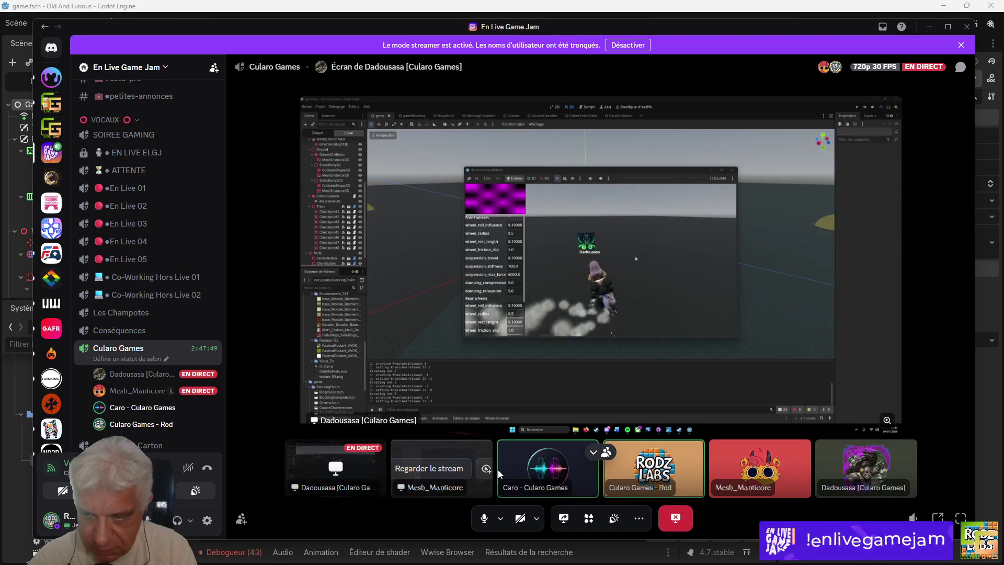
pyautogui.click(682, 383)
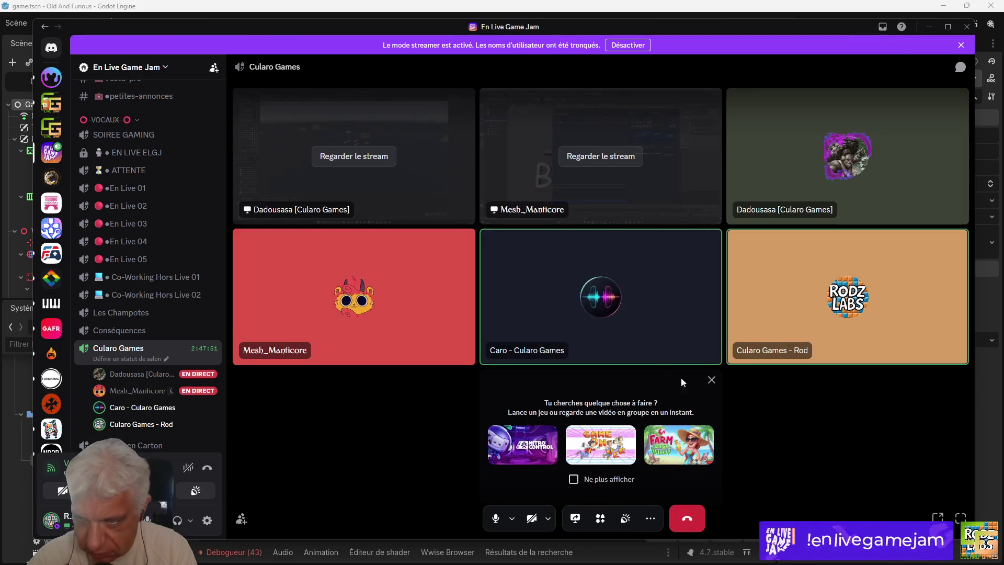
pyautogui.hotkey('alt', 'Tab')
pyautogui.hotkey('alt', 'Tab')
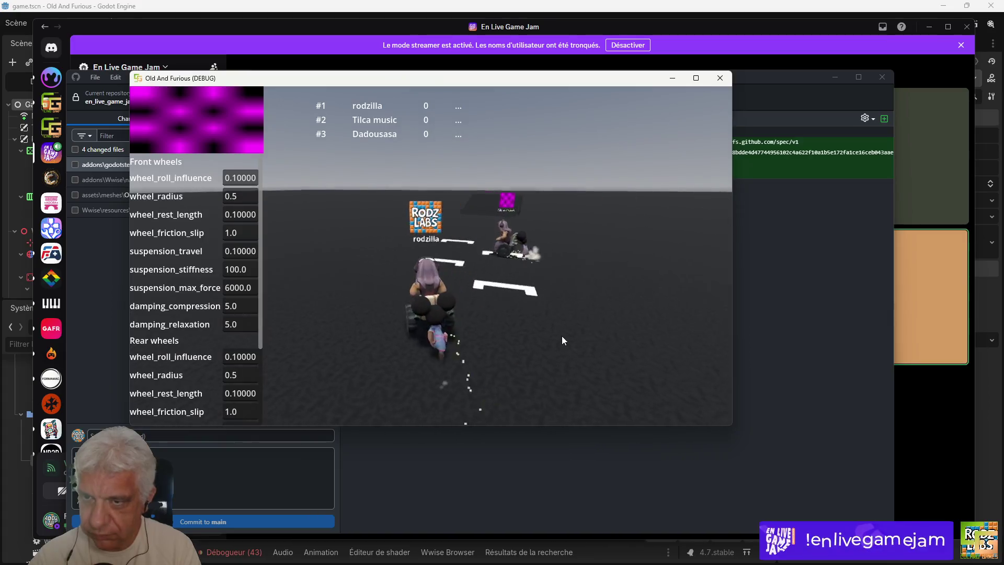